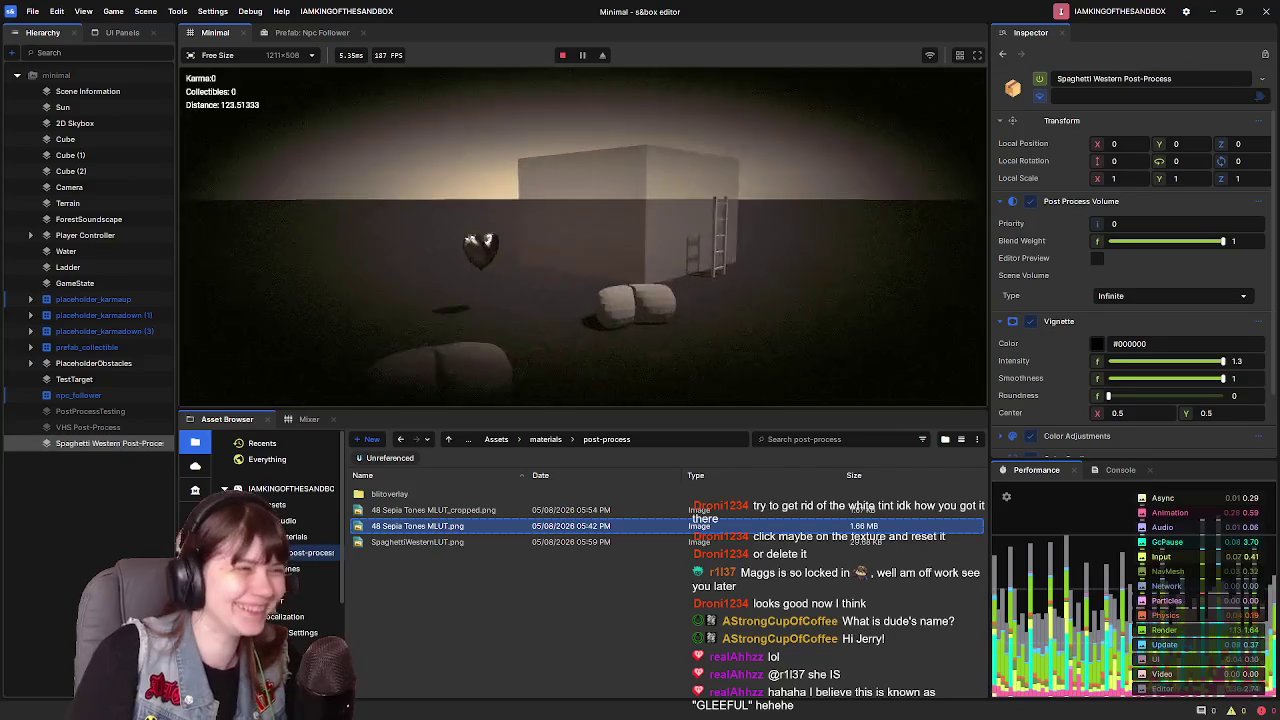
- Leave play mode, collapse Vignette and expand the post-process volume's Color Grading settings
key("Escape")
left_click(340, 365)
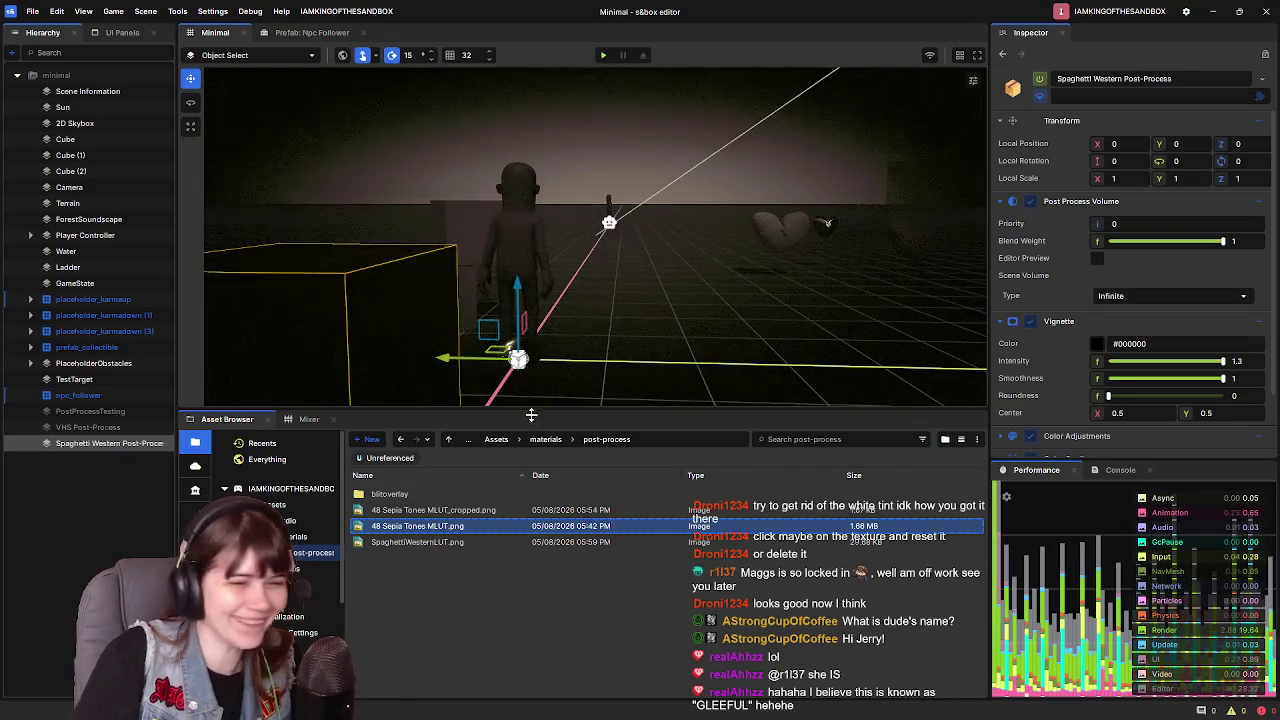
scroll(1040, 292, "down", 2)
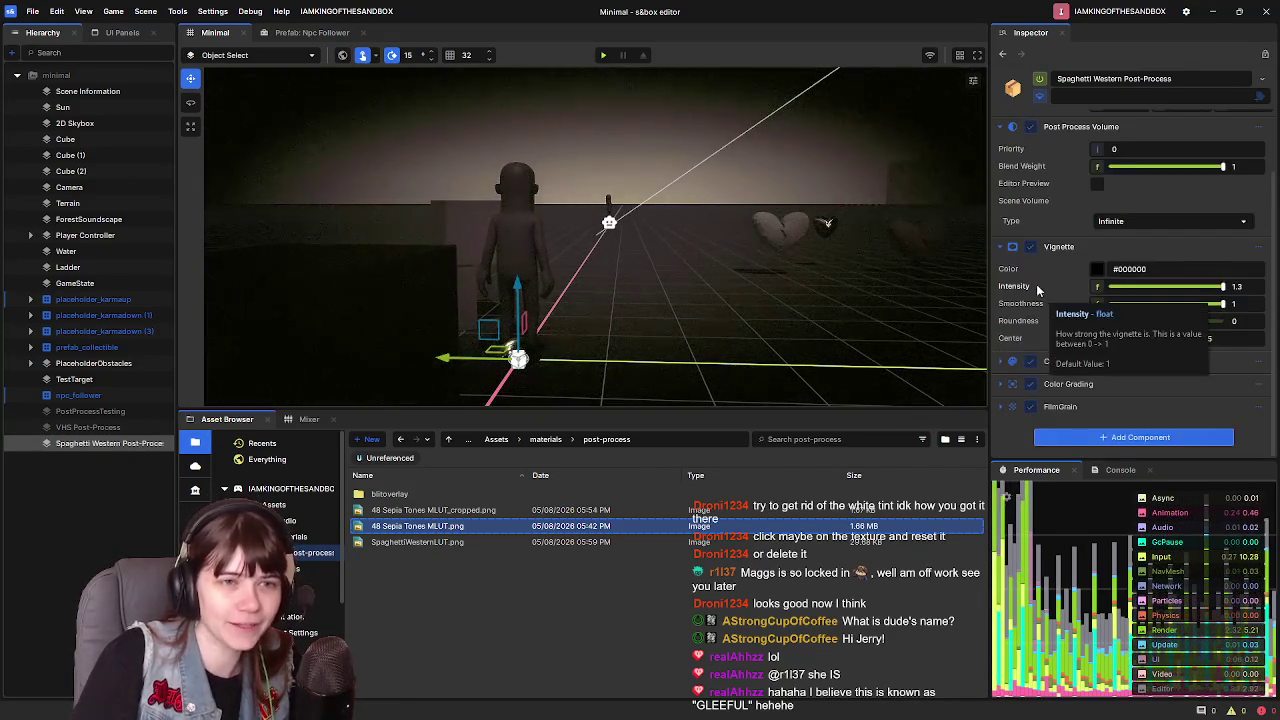
left_click(1000, 281)
left_click(1000, 366)
key("w")
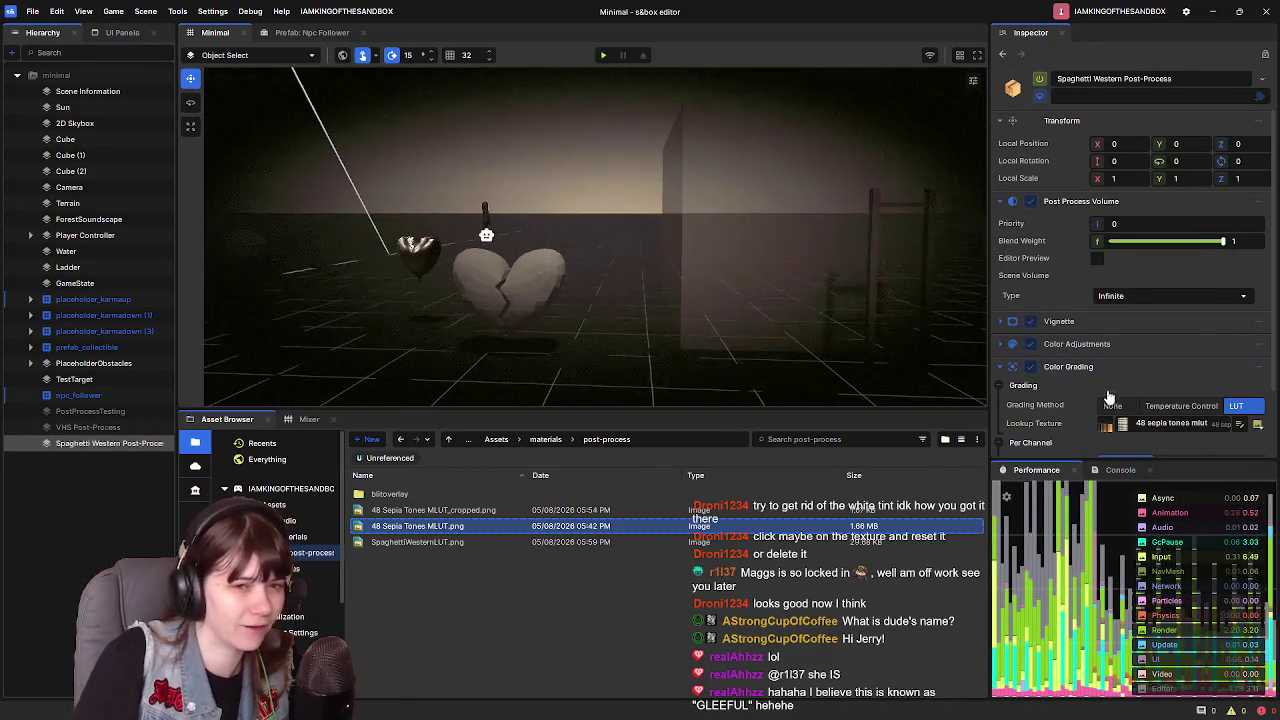
- Set the FilmGrain intensity to 0.15 and keep its response at 1
scroll(1073, 374, "down", 2)
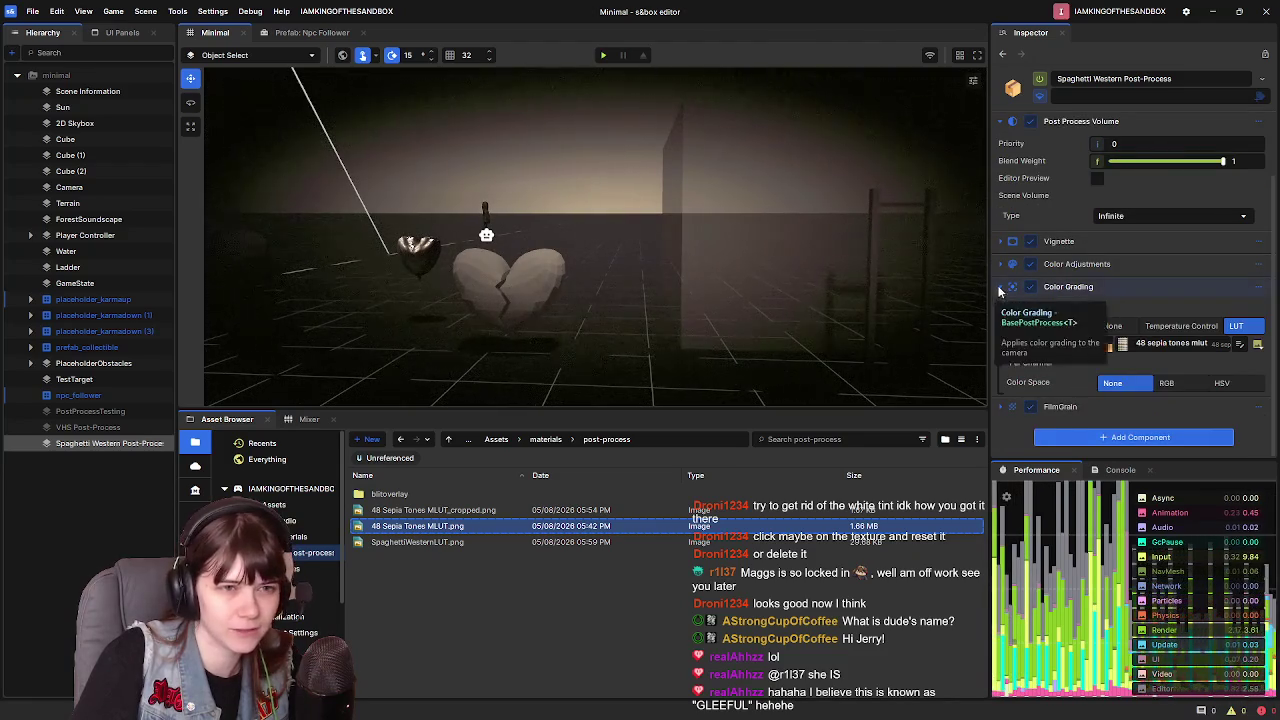
scroll(1007, 366, "up", 2)
left_click(1001, 366)
left_click(1001, 389)
scroll(1097, 411, "down", 1)
left_click_drag(1097, 389, 1133, 394)
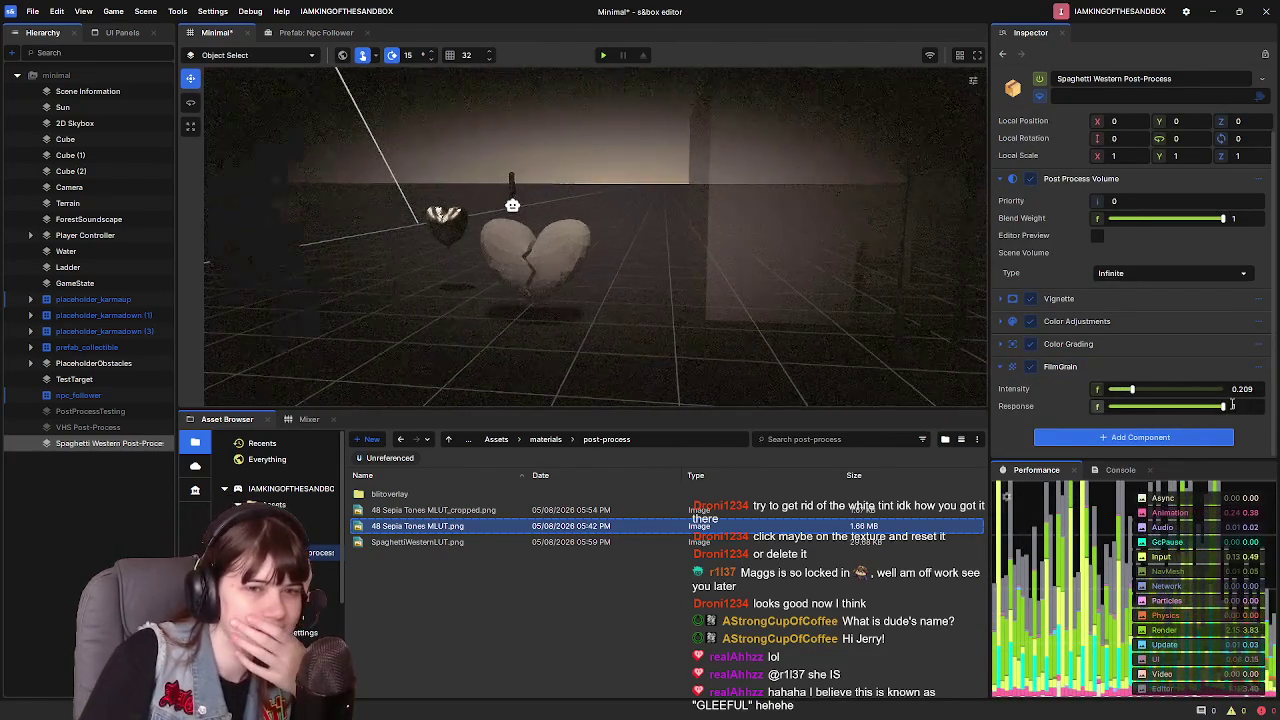
mouse_move(1222, 406)
left_mouse_down()
mouse_move(1149, 408)
mouse_move(1129, 393)
left_mouse_up()
key("ctrl+z")
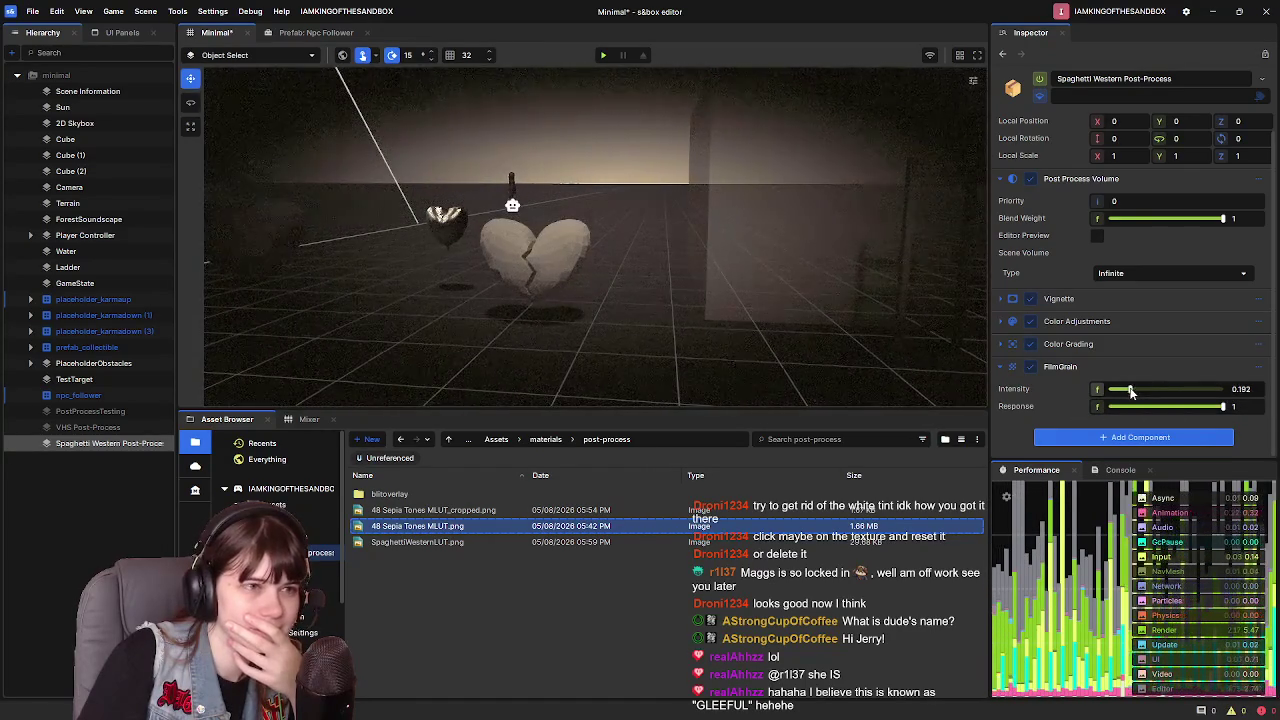
left_click_drag(1253, 390, 1218, 395)
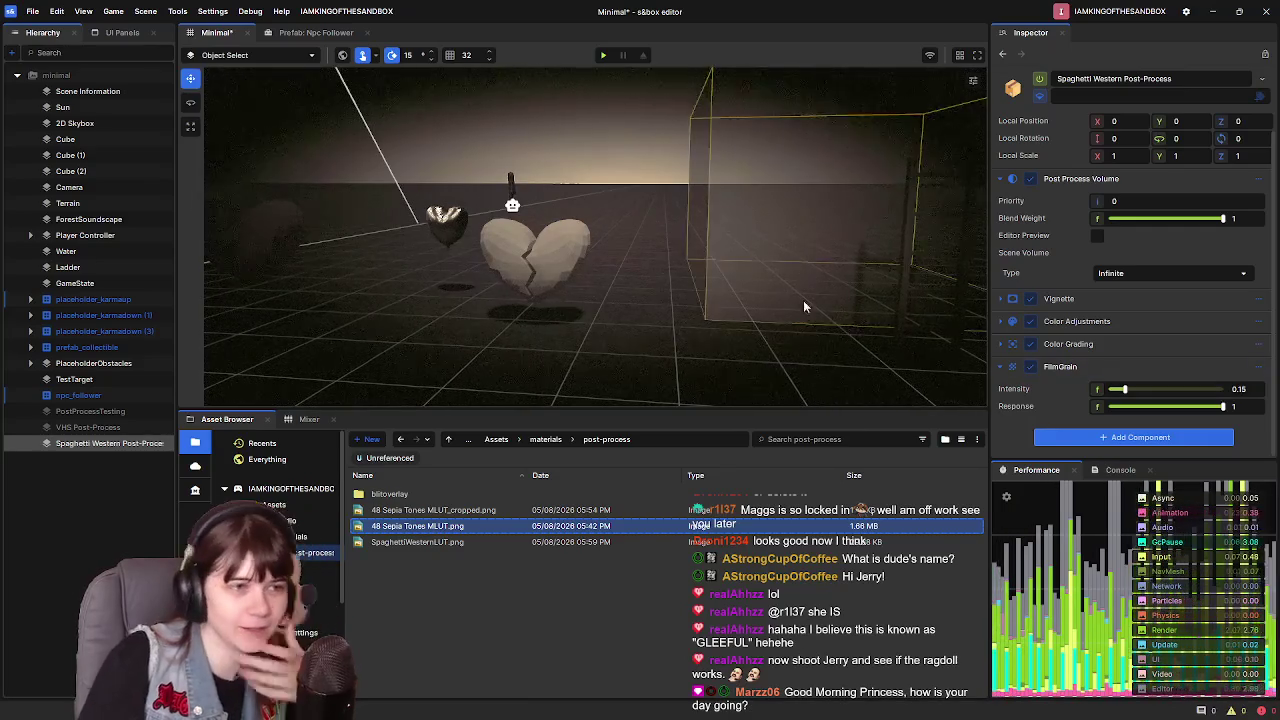
- Save the scene with the 0.15 film grain and start playing the game
right_click(664, 184)
key("ctrl+s")
mouse_move(662, 184)
left_mouse_down()
mouse_move(683, 240)
mouse_move(621, 237)
left_mouse_up()
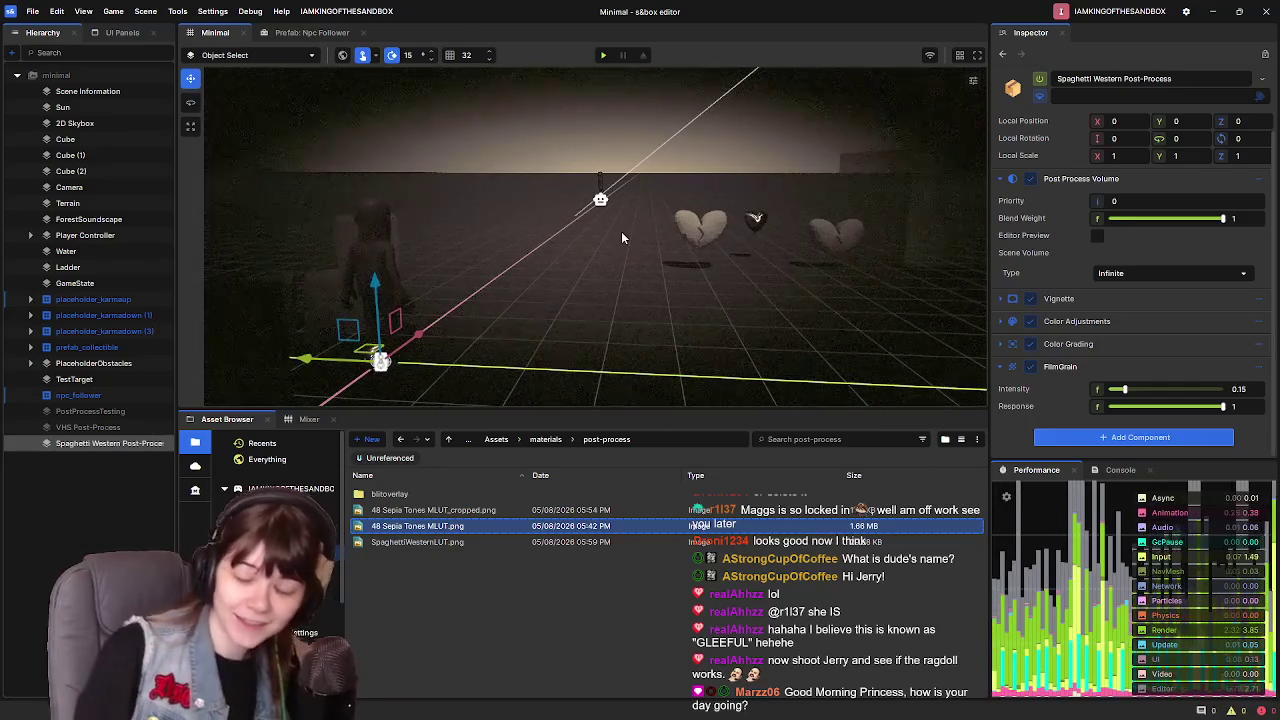
left_click(603, 55)
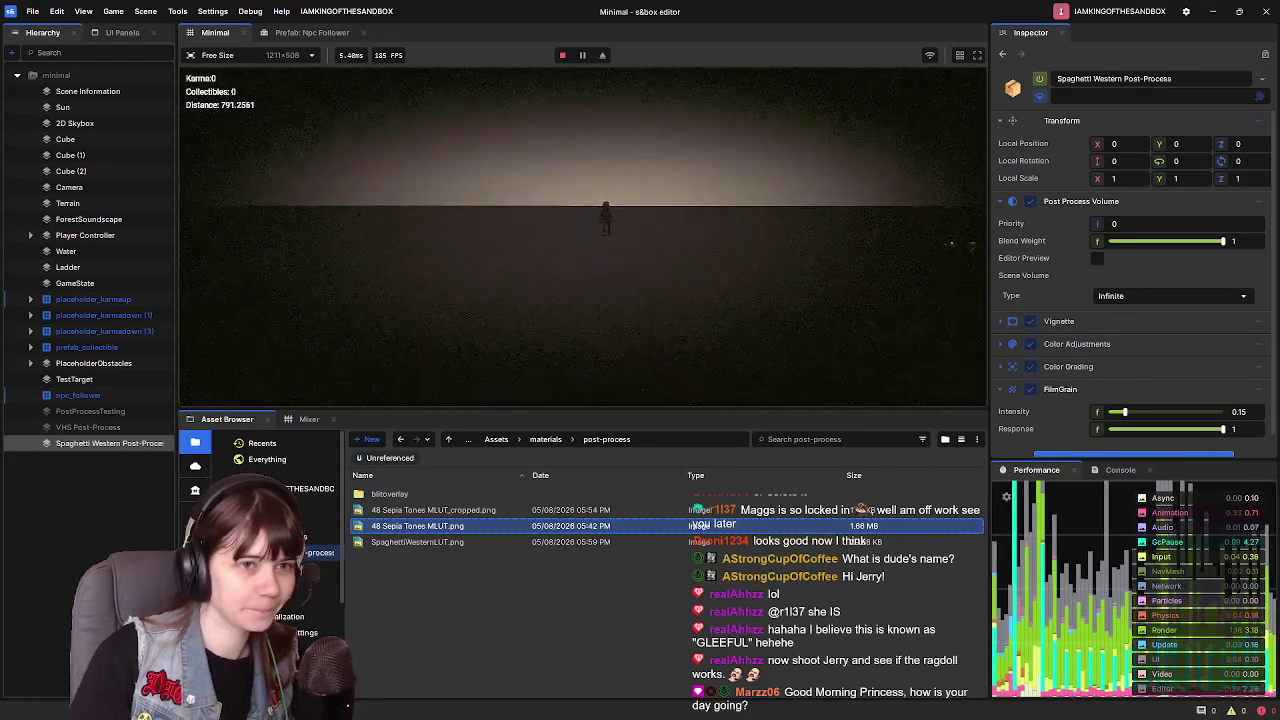
- Ragdoll the npc_follower with the Ragdoll button in its Mover component
left_click(102, 397)
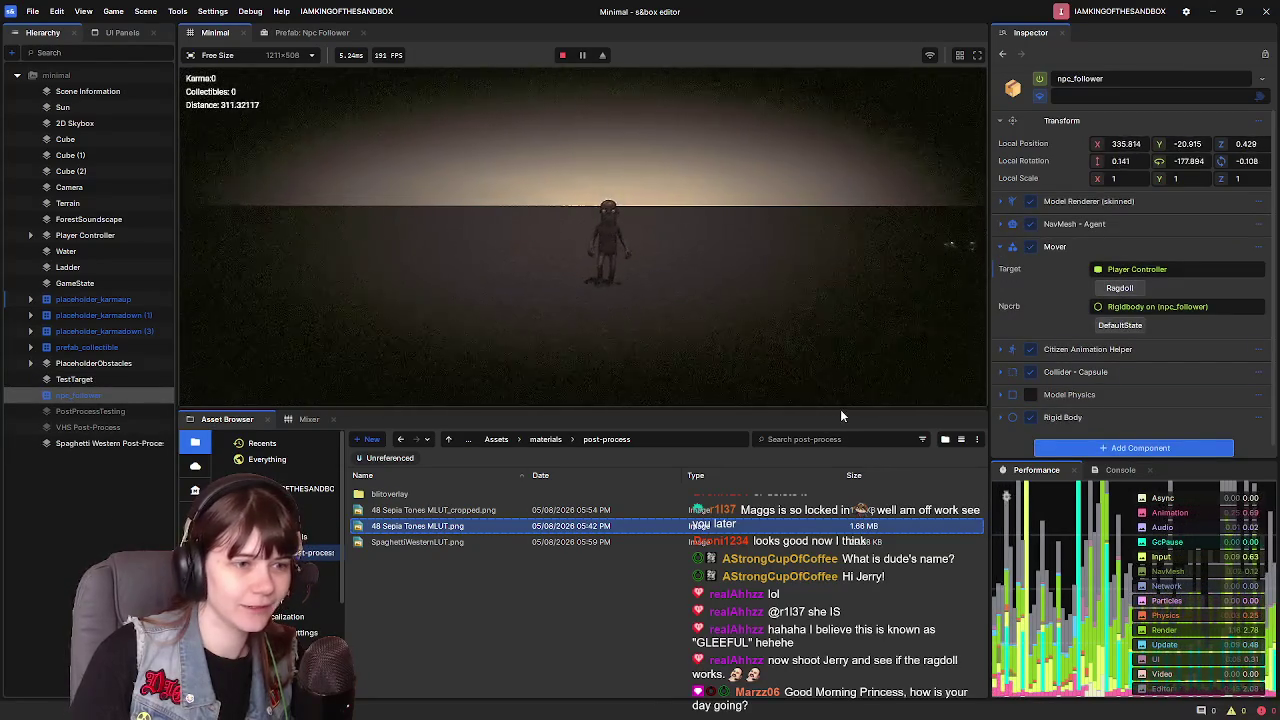
left_click_drag(841, 411, 845, 518)
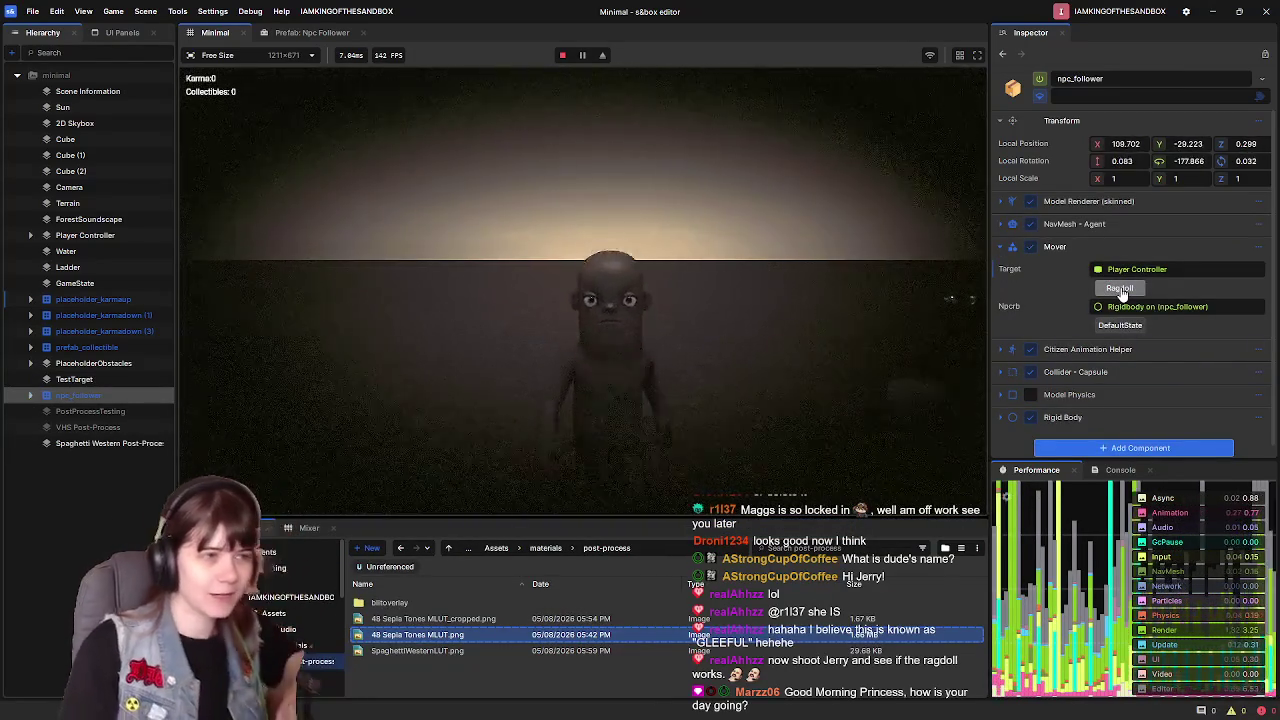
left_click(1120, 289)
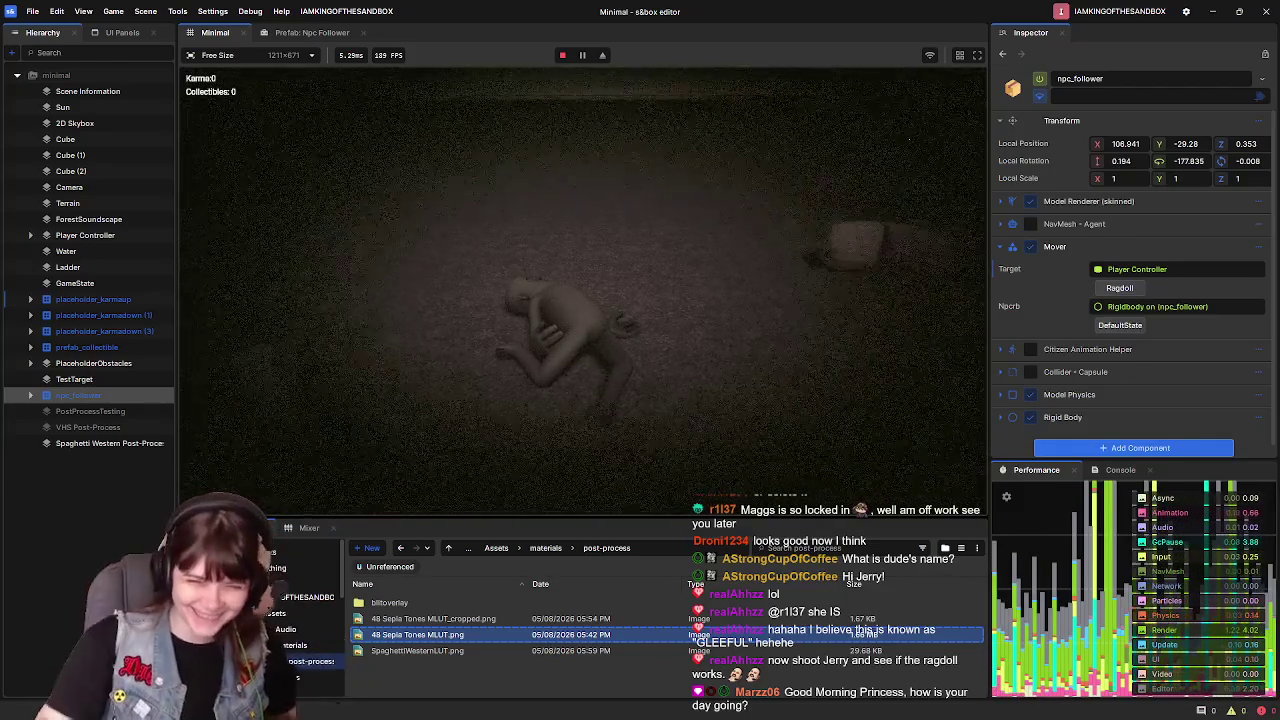
- Back away from the ragdolled NPC and leave play mode
key("s")
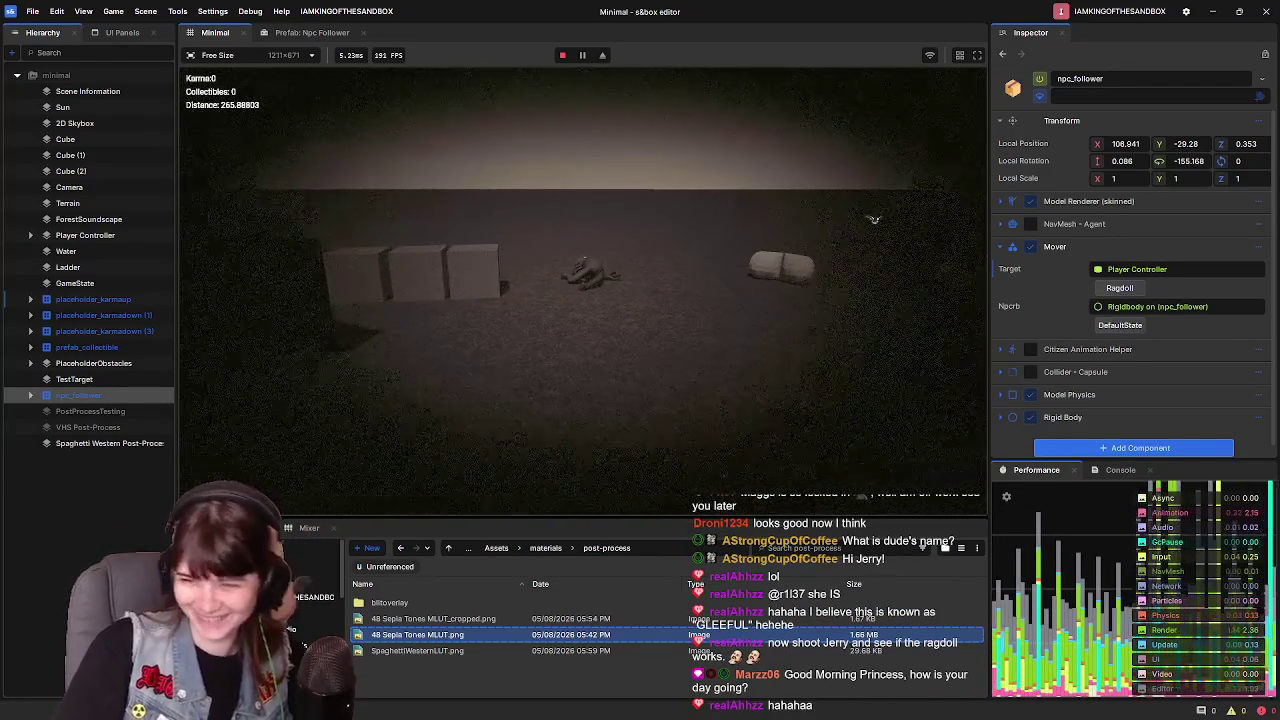
key("Escape")
left_click(281, 474)
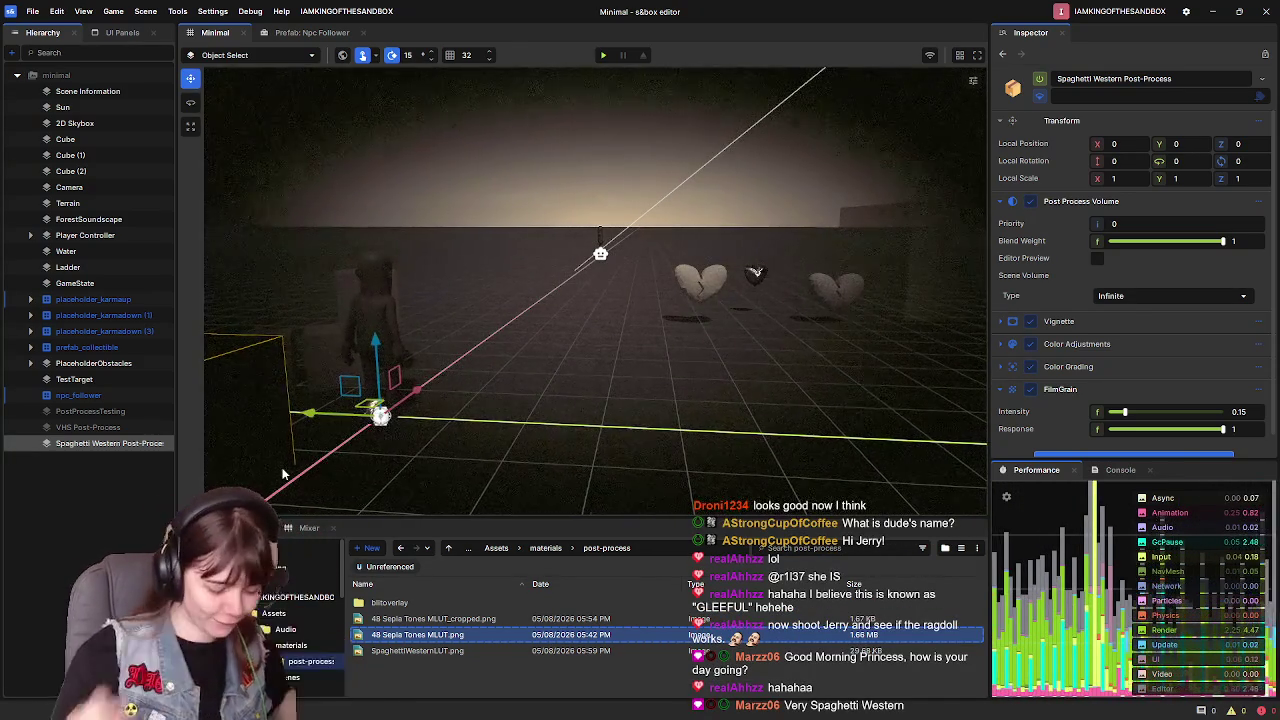
- Turn the scene camera toward the hearts and start playing the game again
left_click_drag(616, 341, 630, 331)
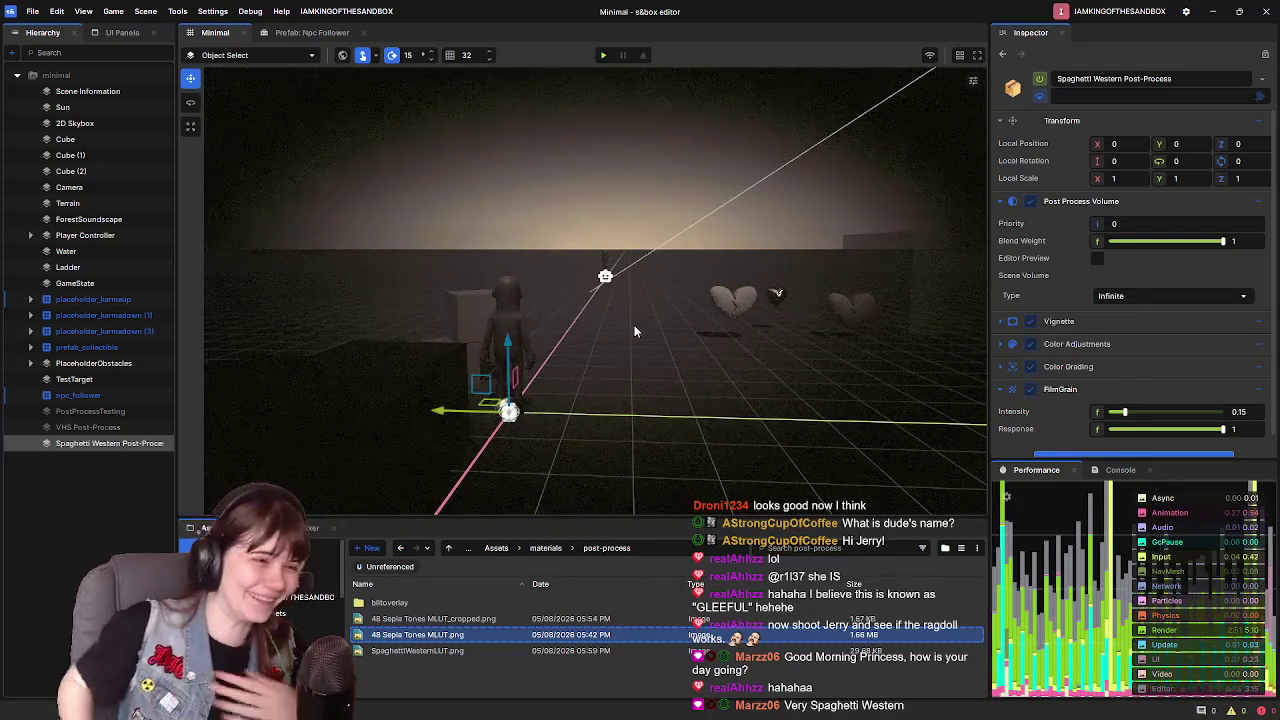
mouse_move(634, 325)
left_mouse_down()
mouse_move(810, 334)
mouse_move(601, 316)
mouse_move(632, 318)
left_mouse_up()
left_click(610, 57)
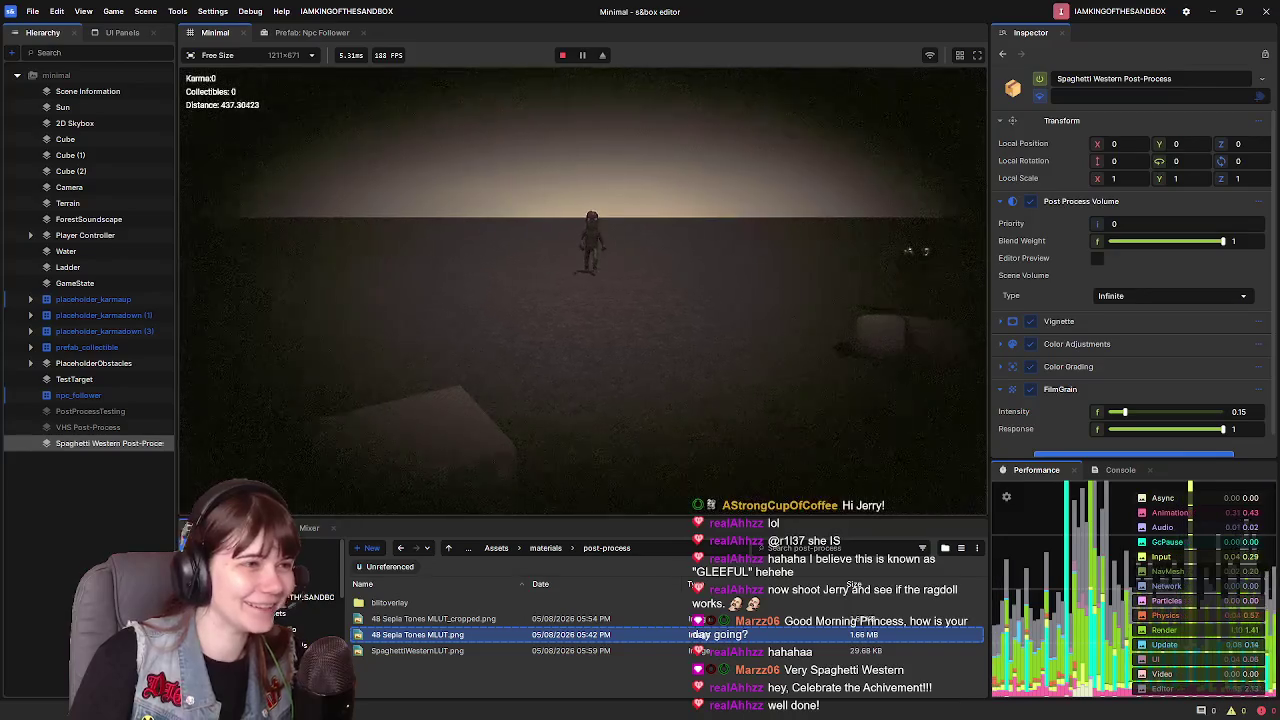
- Ragdoll the npc_follower again from the Inspector, then leave the game
left_click(80, 395)
left_click(1120, 288)
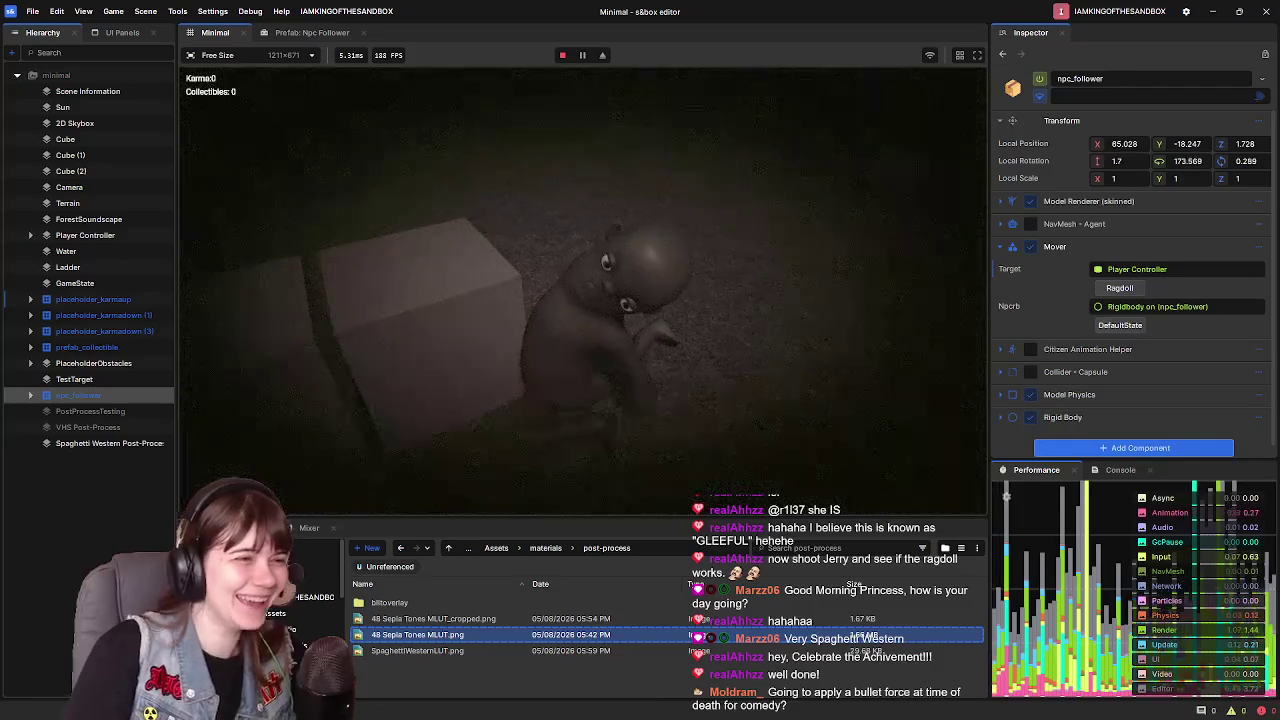
key("Escape")
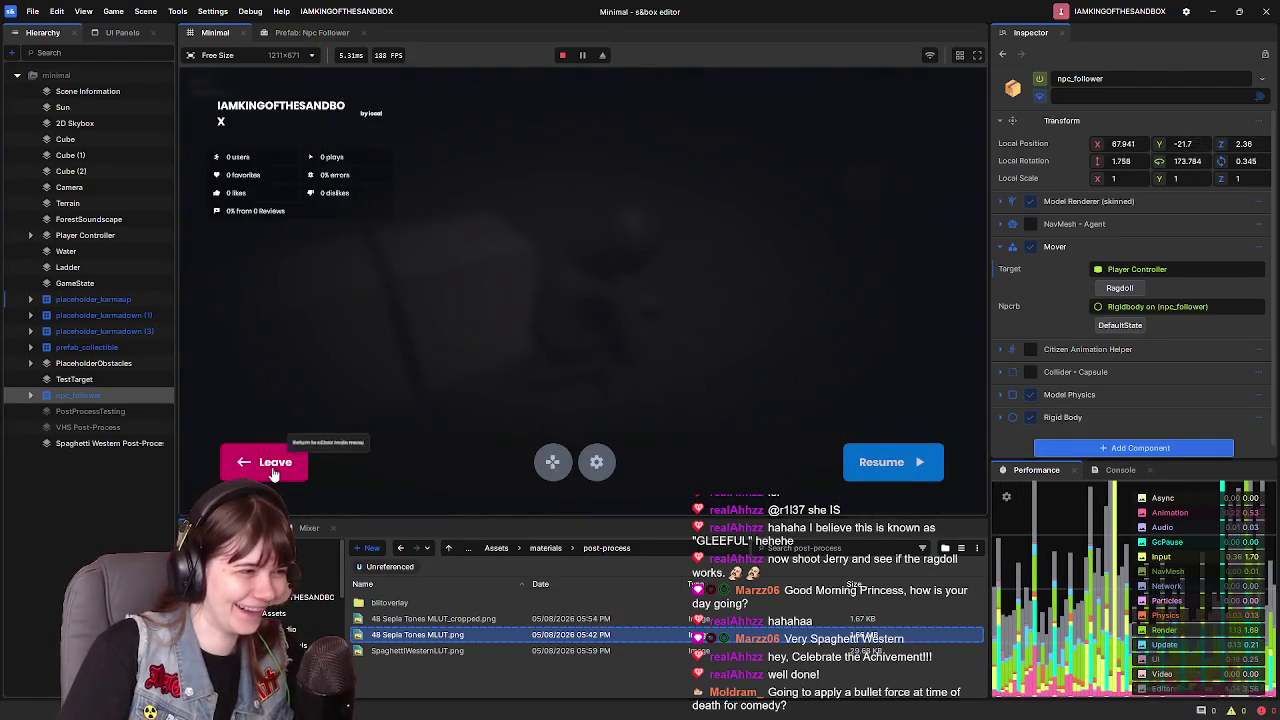
left_click(250, 458)
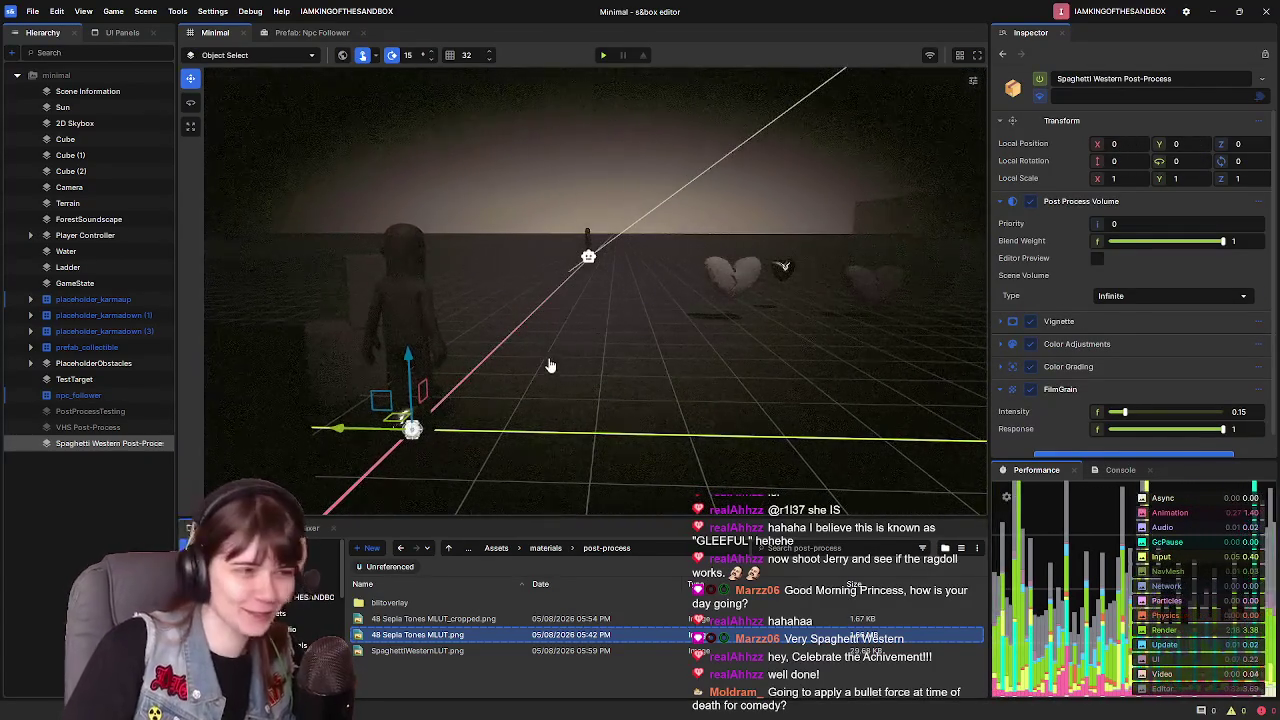
- Clear the selection and widen the Hierarchy list and scene view panels
scroll(657, 278, "up", 2)
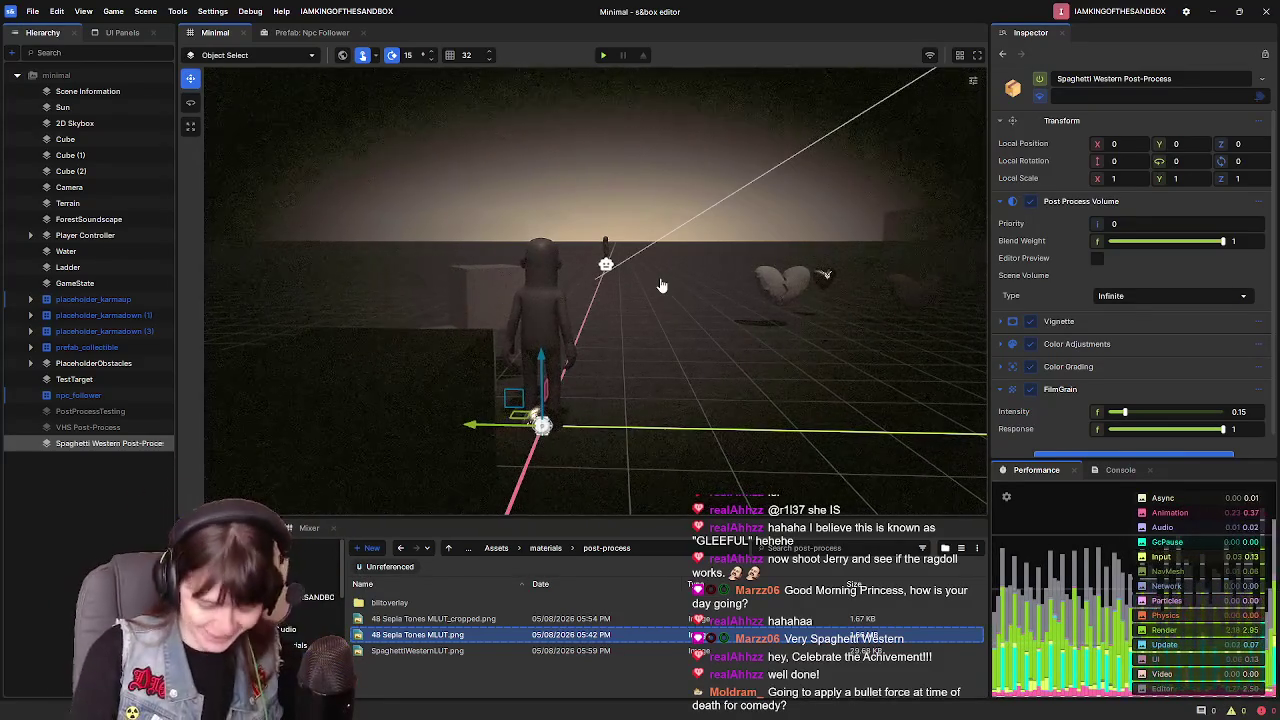
left_click_drag(660, 286, 660, 297)
left_click(109, 488)
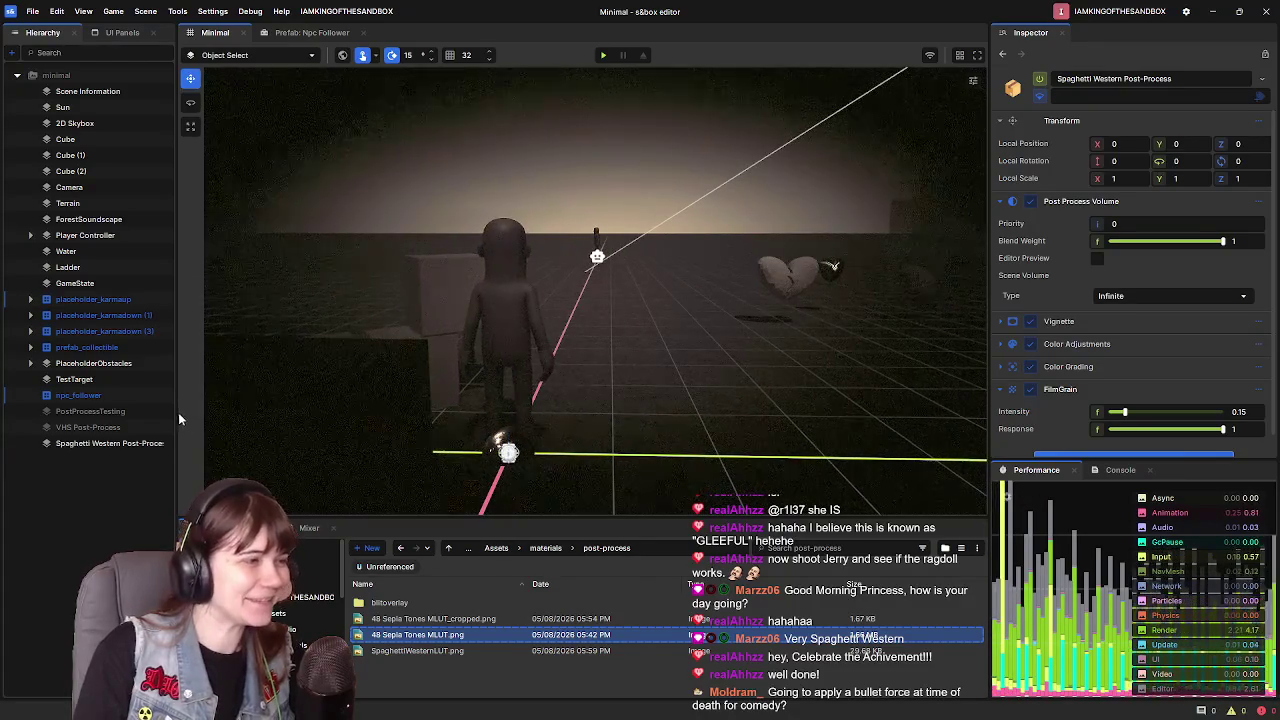
left_click_drag(175, 413, 216, 420)
left_click_drag(217, 346, 193, 346)
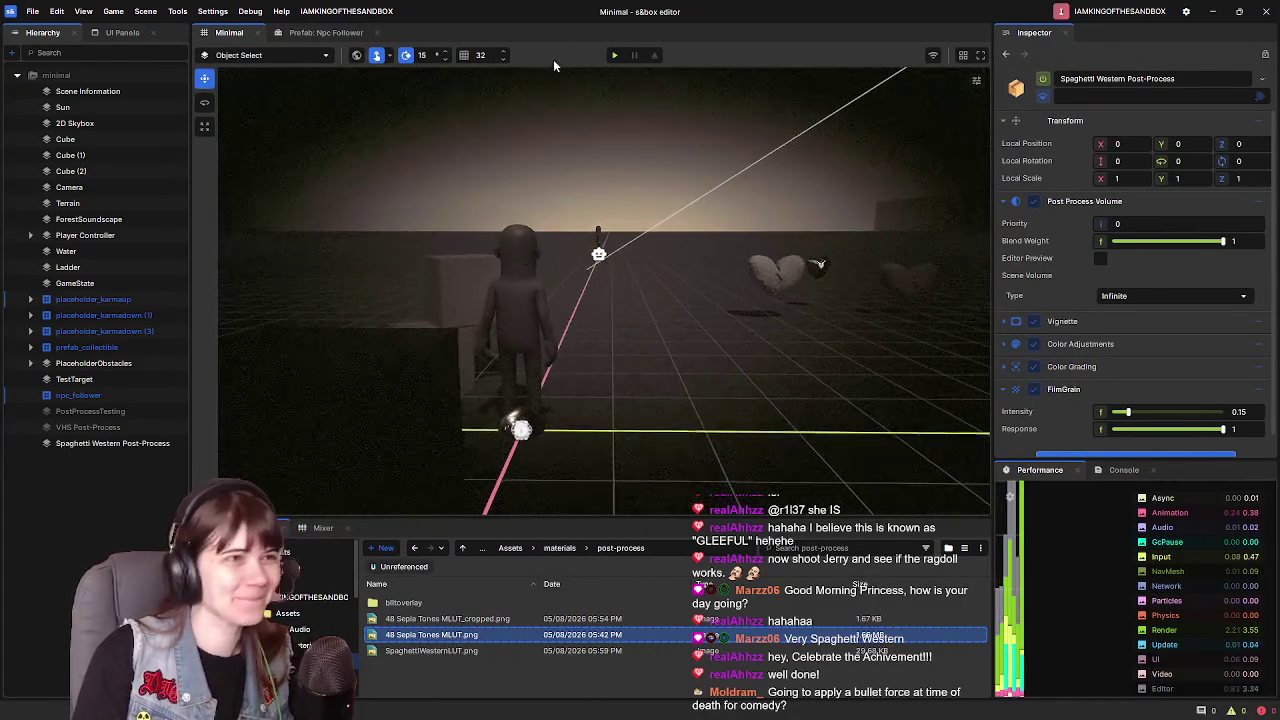
- Run a brief play session and stop it to return to editing
left_click(617, 57)
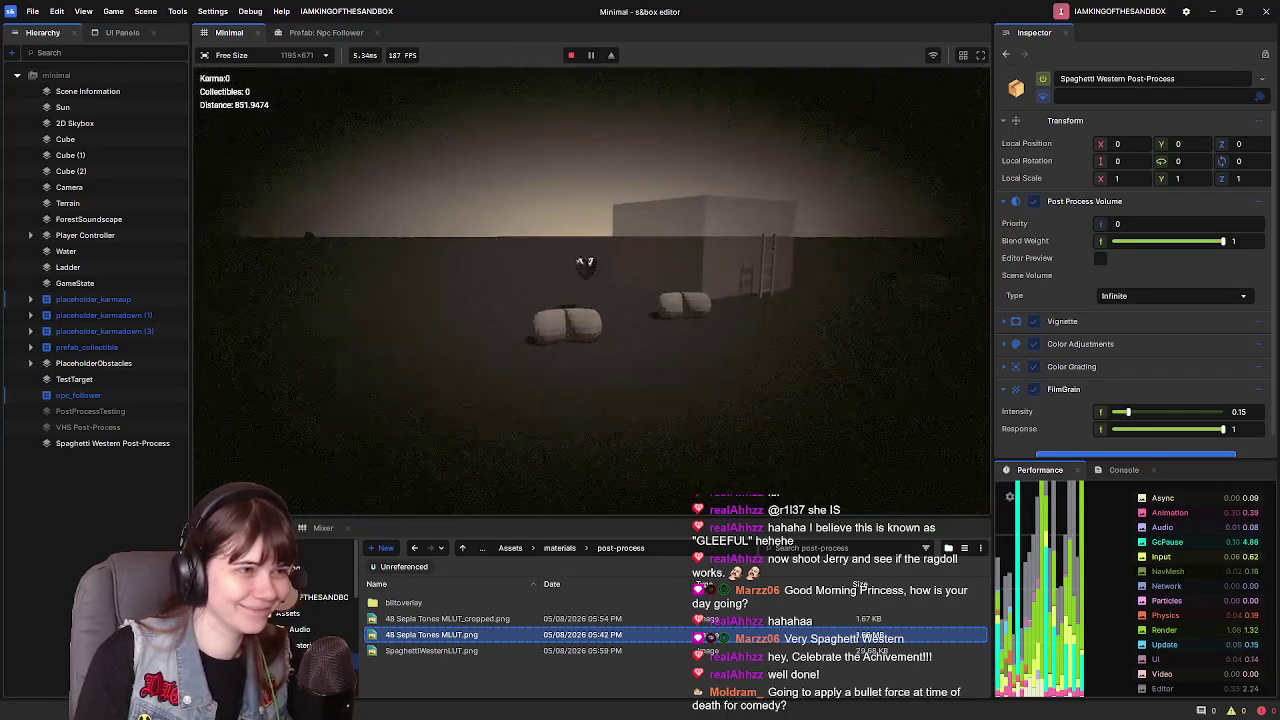
key("Escape")
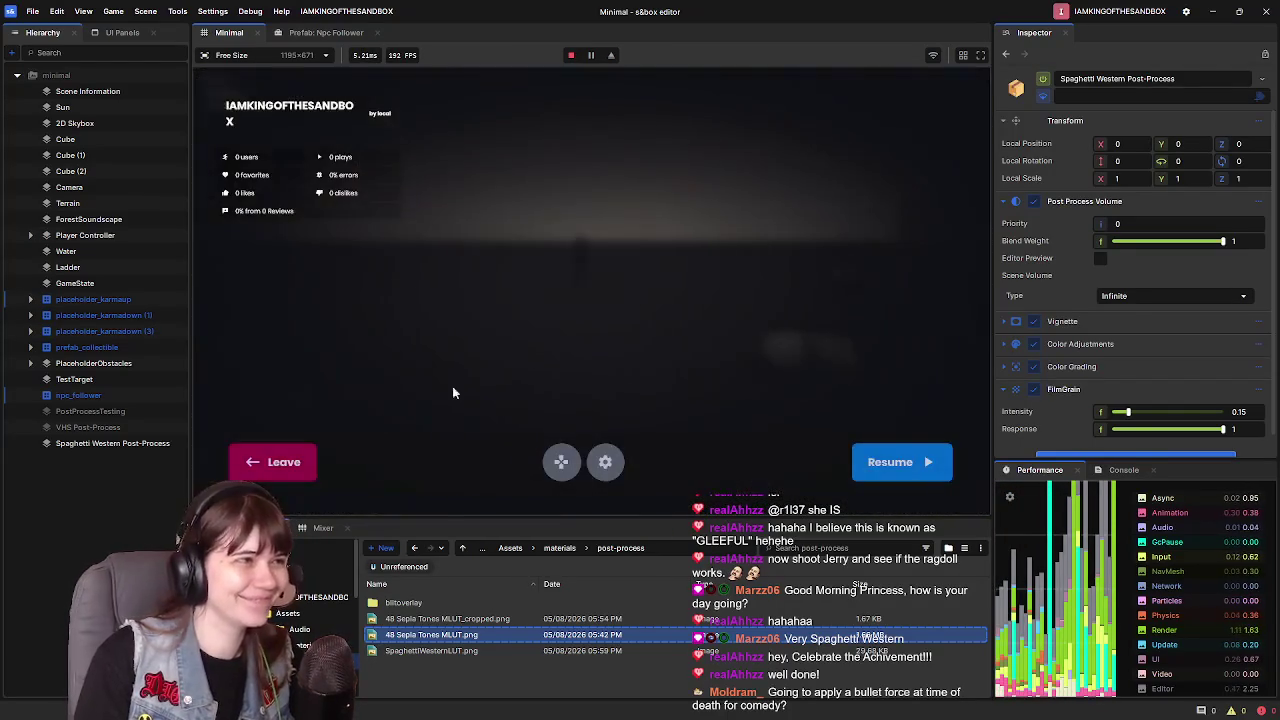
left_click(275, 478)
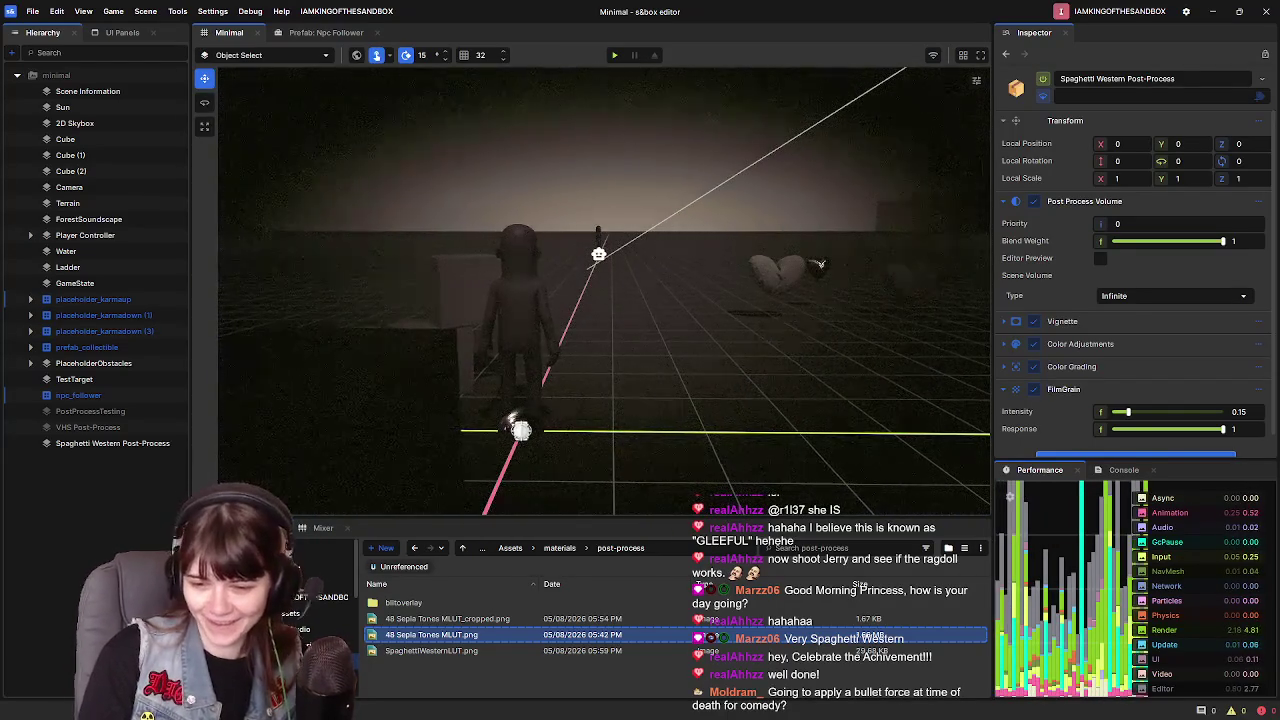
- Quit GIMP, discarding the unsaved image changes
key("alt+Tab")
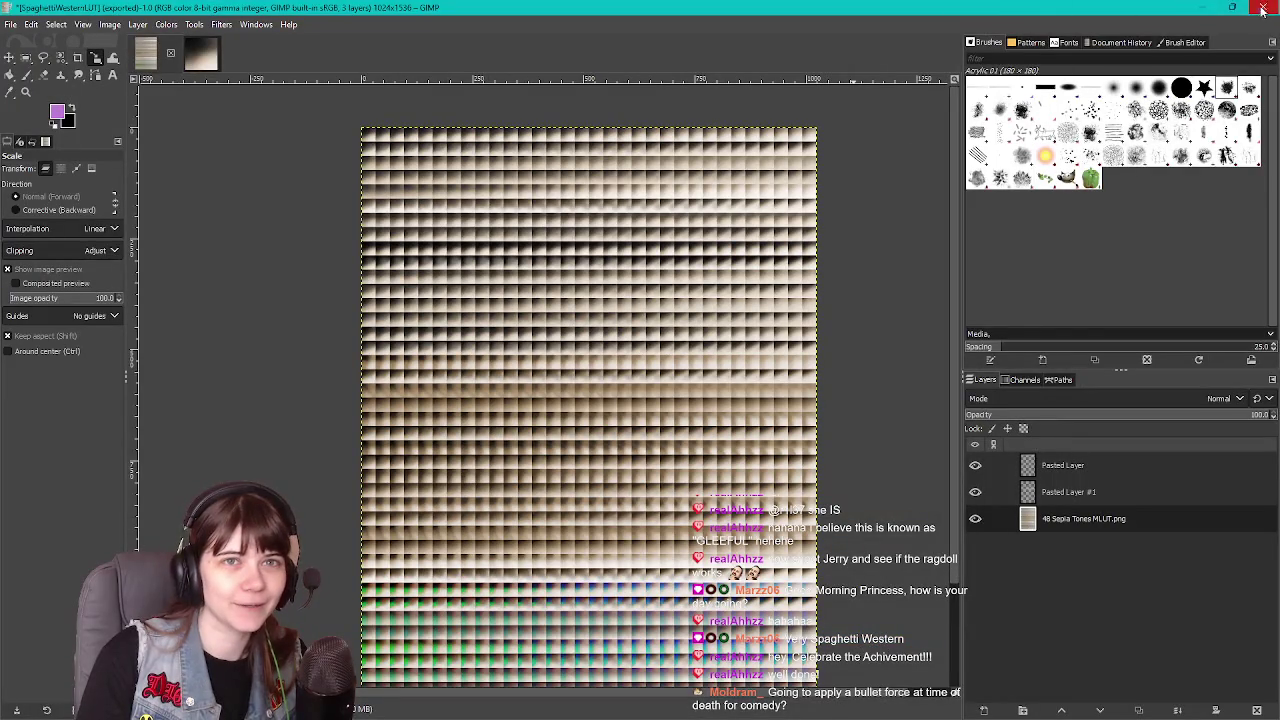
key("ctrl+q")
left_click(215, 237)
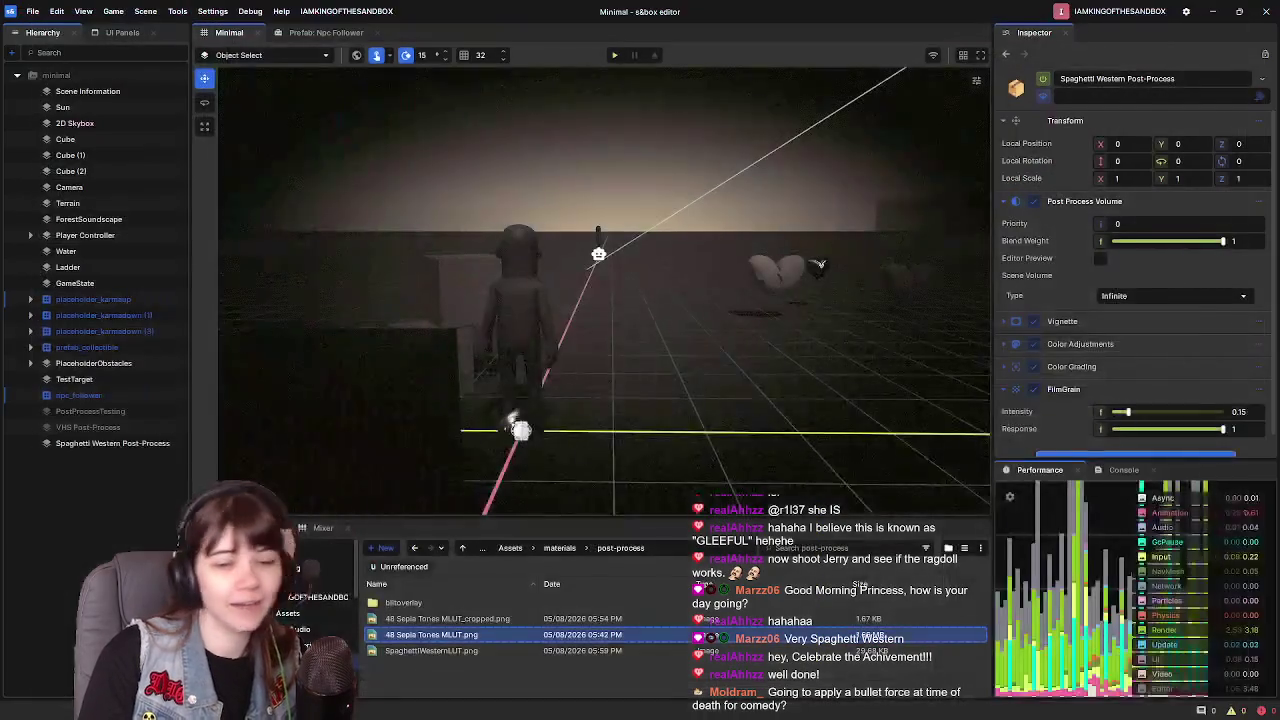
- Delete SpaghettiWesternLUT.png from the post-process folder
left_click(455, 651)
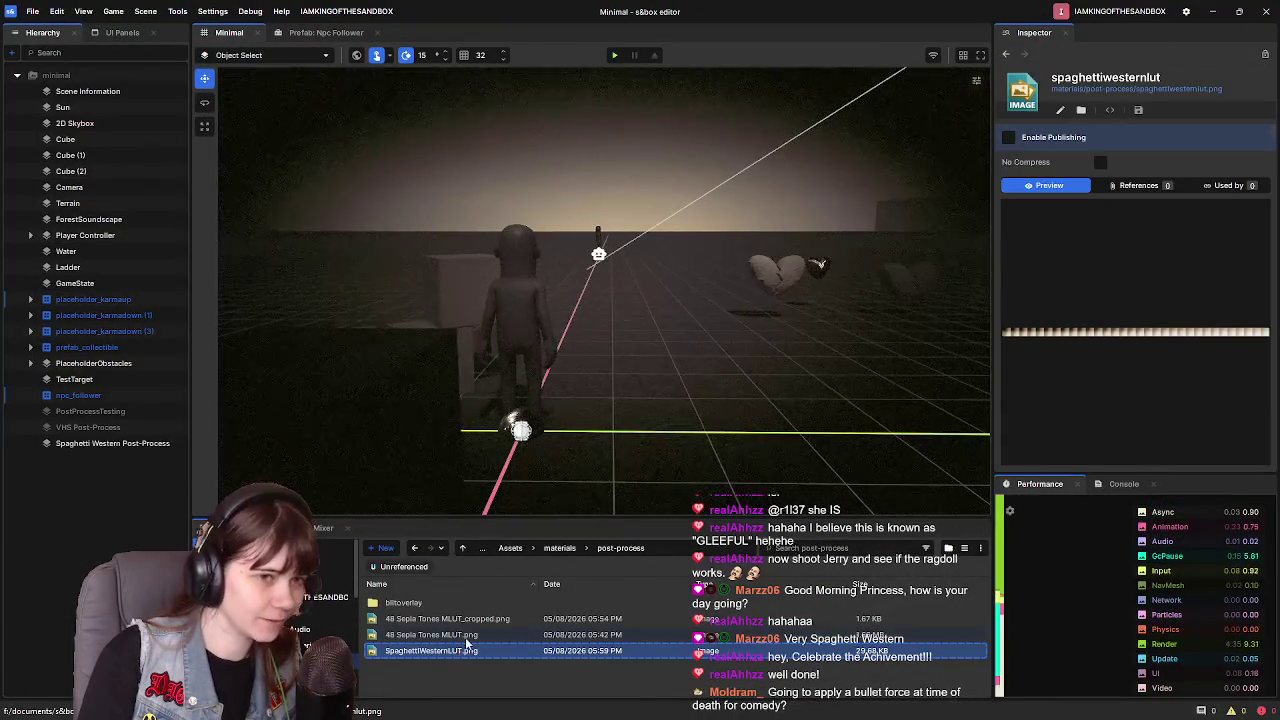
right_click(467, 649)
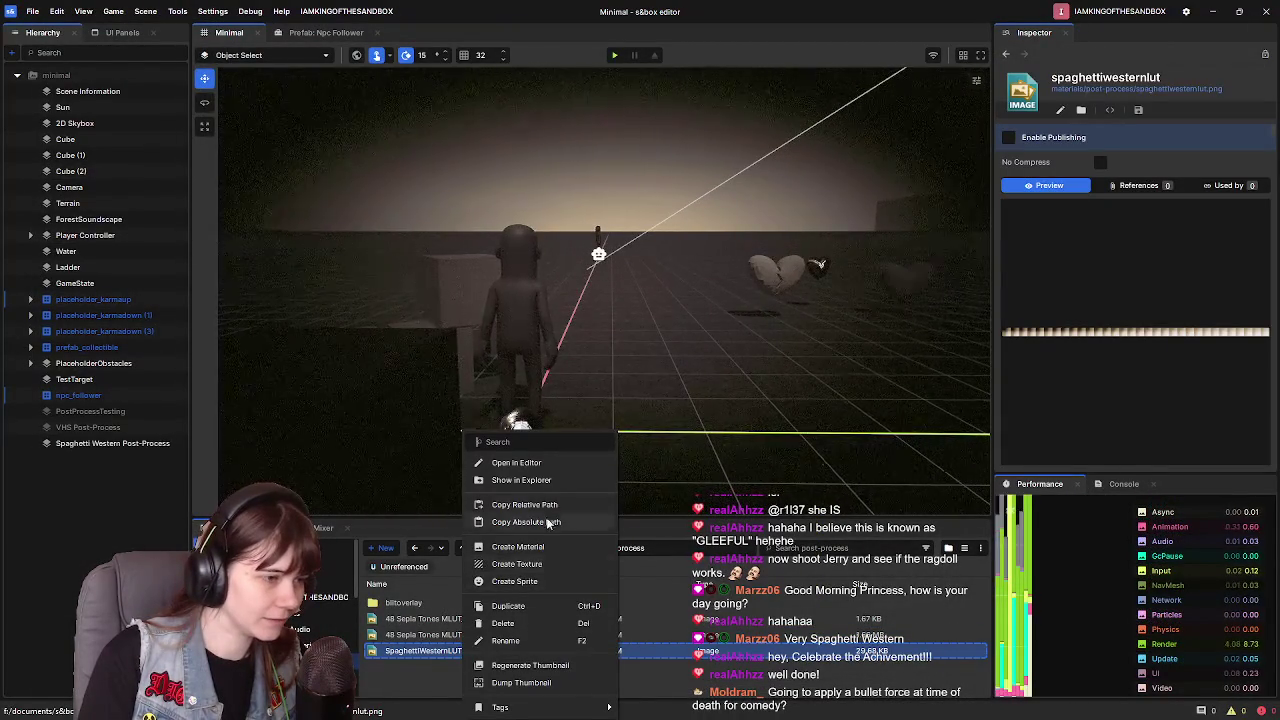
left_click(529, 622)
key("Return")
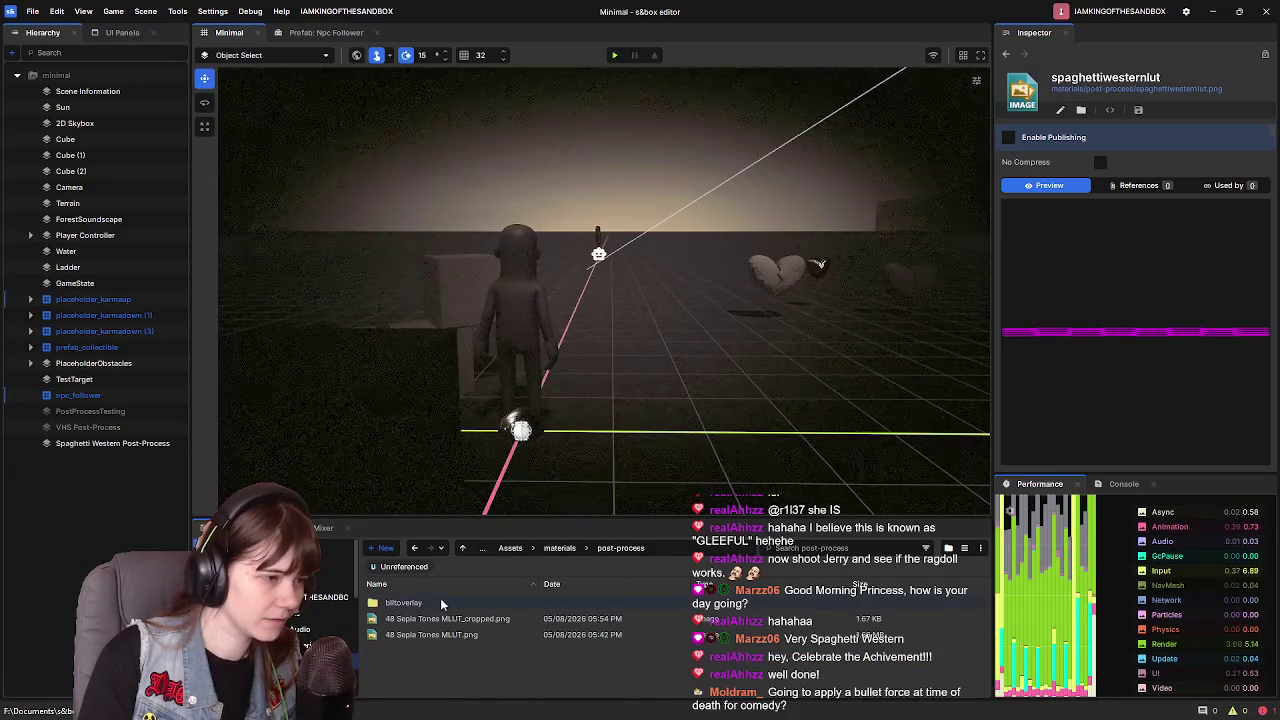
- Delete 48 Sepia Tones MLUT_cropped.png, then select the Spaghetti Western Post-Process object
left_click(475, 620)
right_click(478, 620)
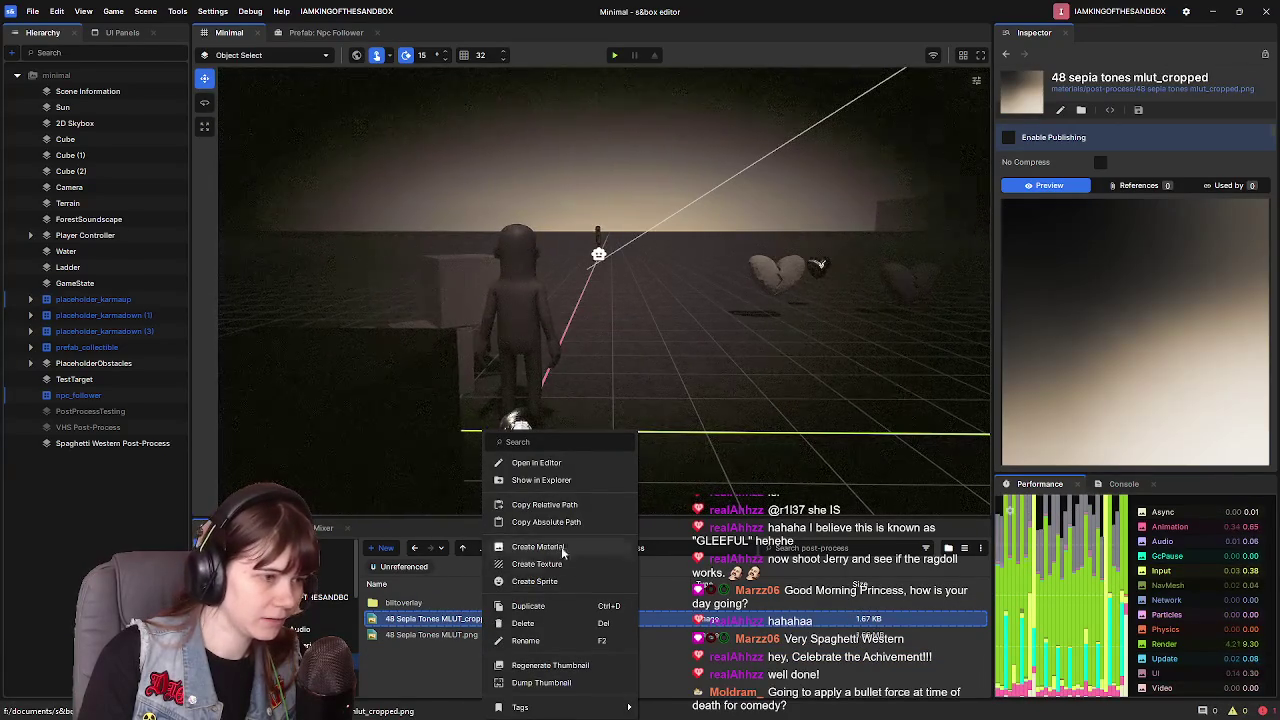
left_click(527, 623)
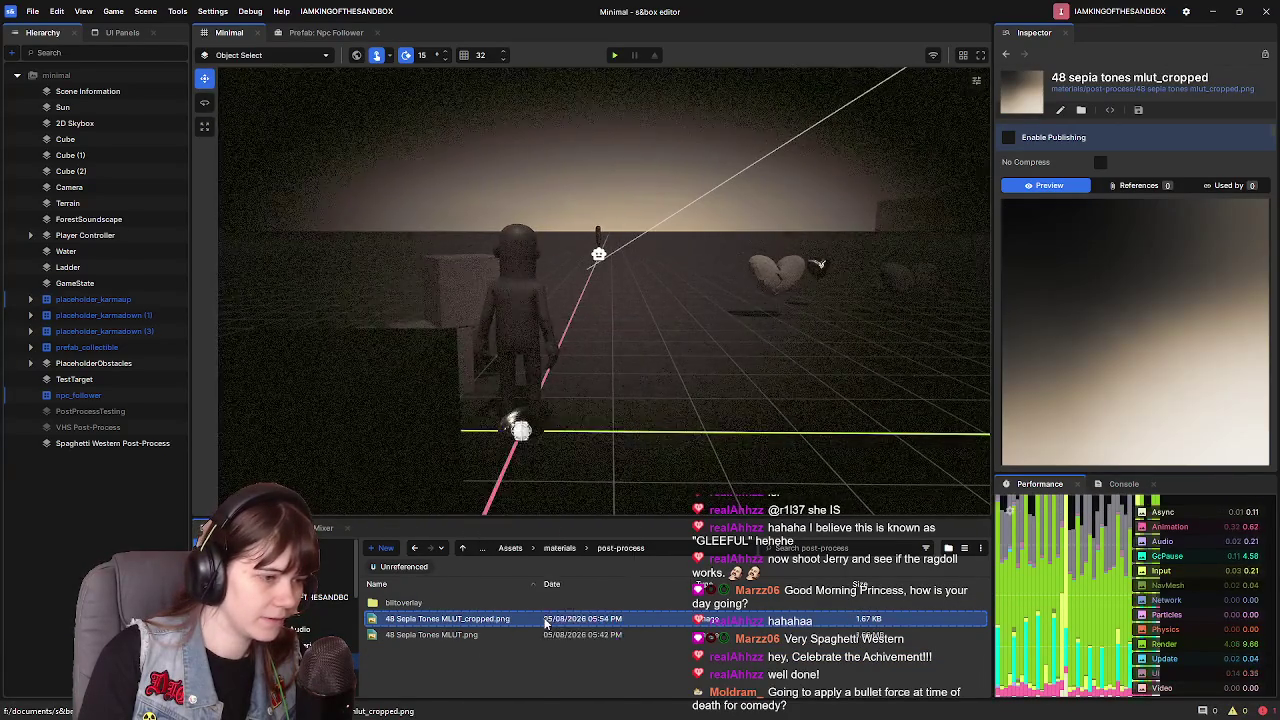
left_click(716, 398)
left_click(492, 620)
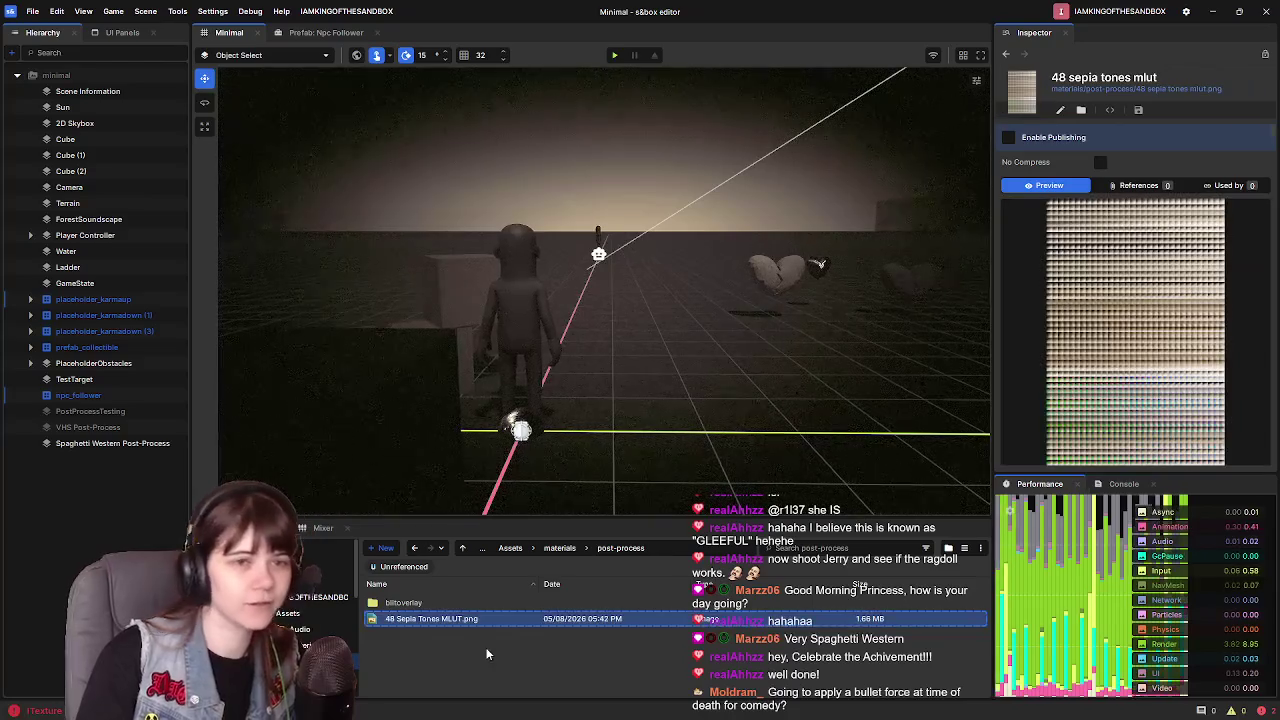
left_click(113, 445)
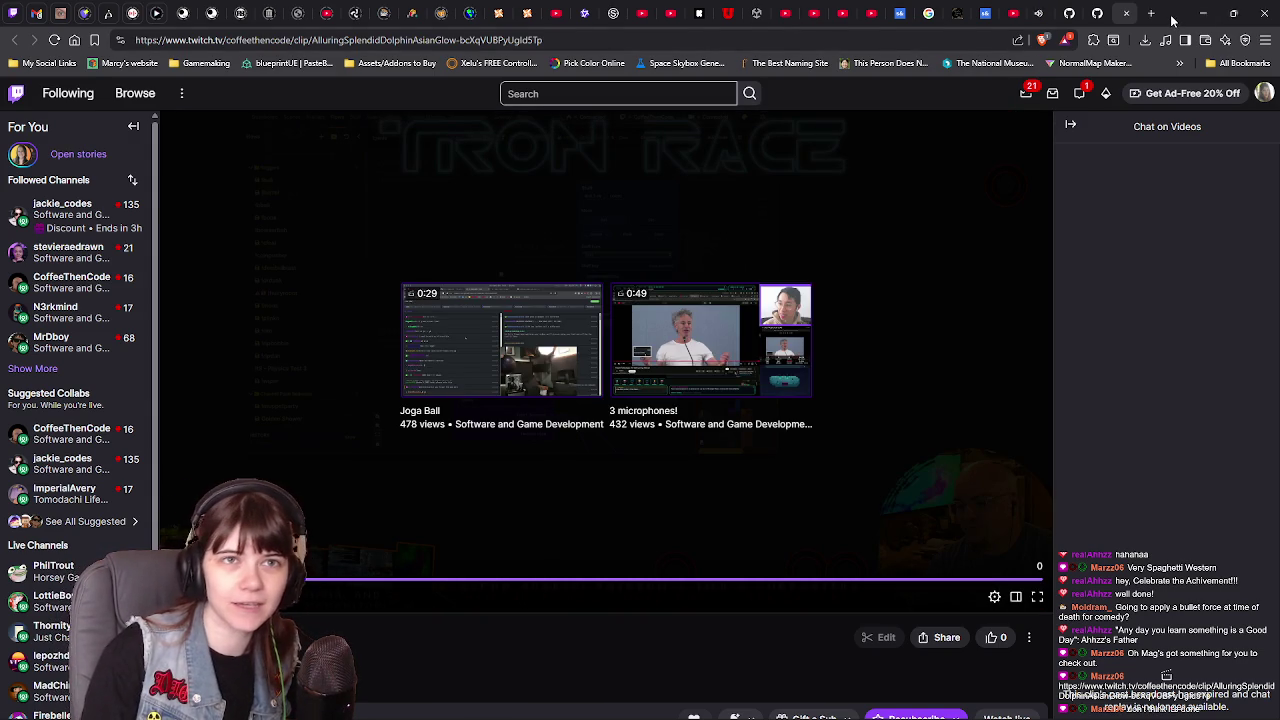
- Close the Twitch browser window
left_click(1203, 13)
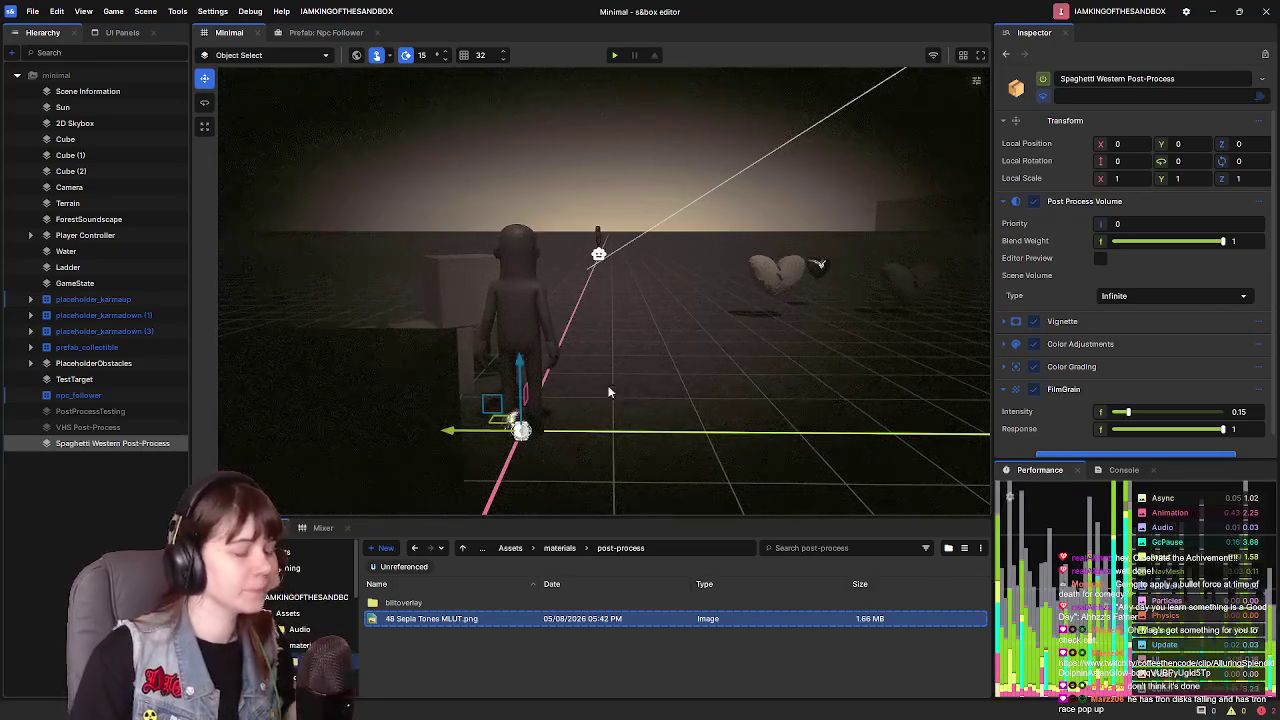
- Fly the camera around the hearts, then open the Npc Follower prefab tab
key("s")
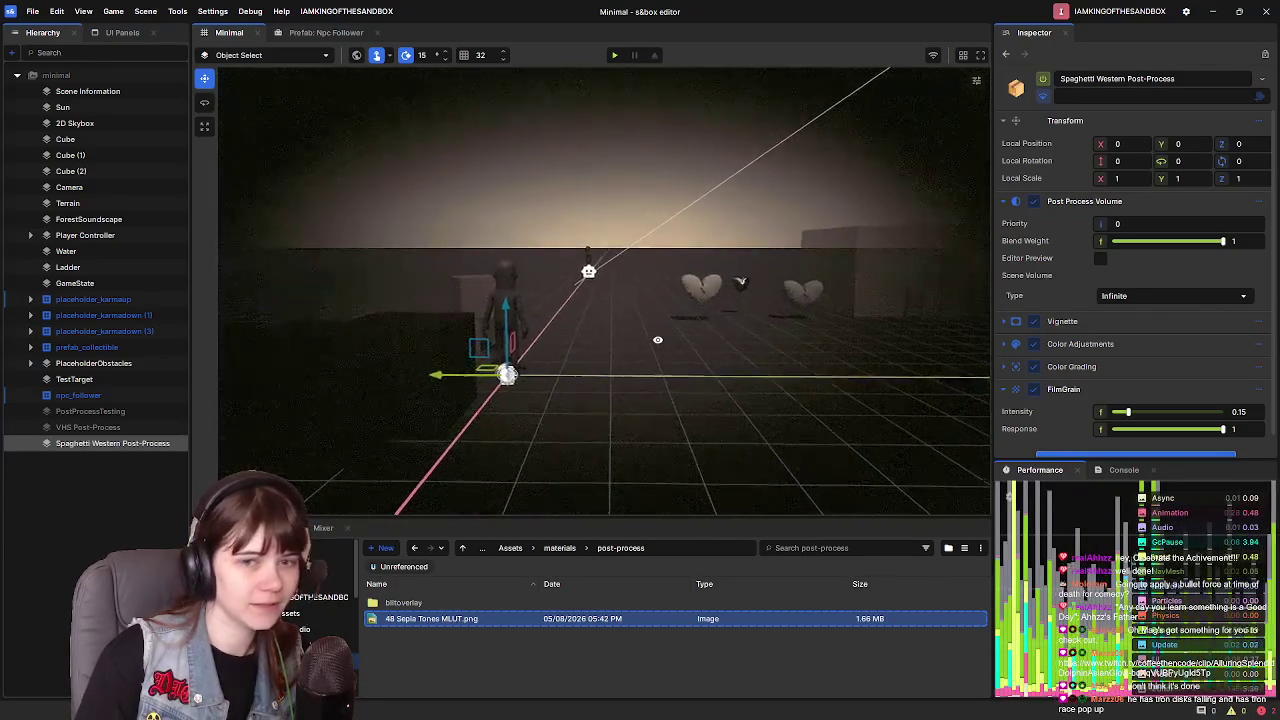
key("d")
key("a")
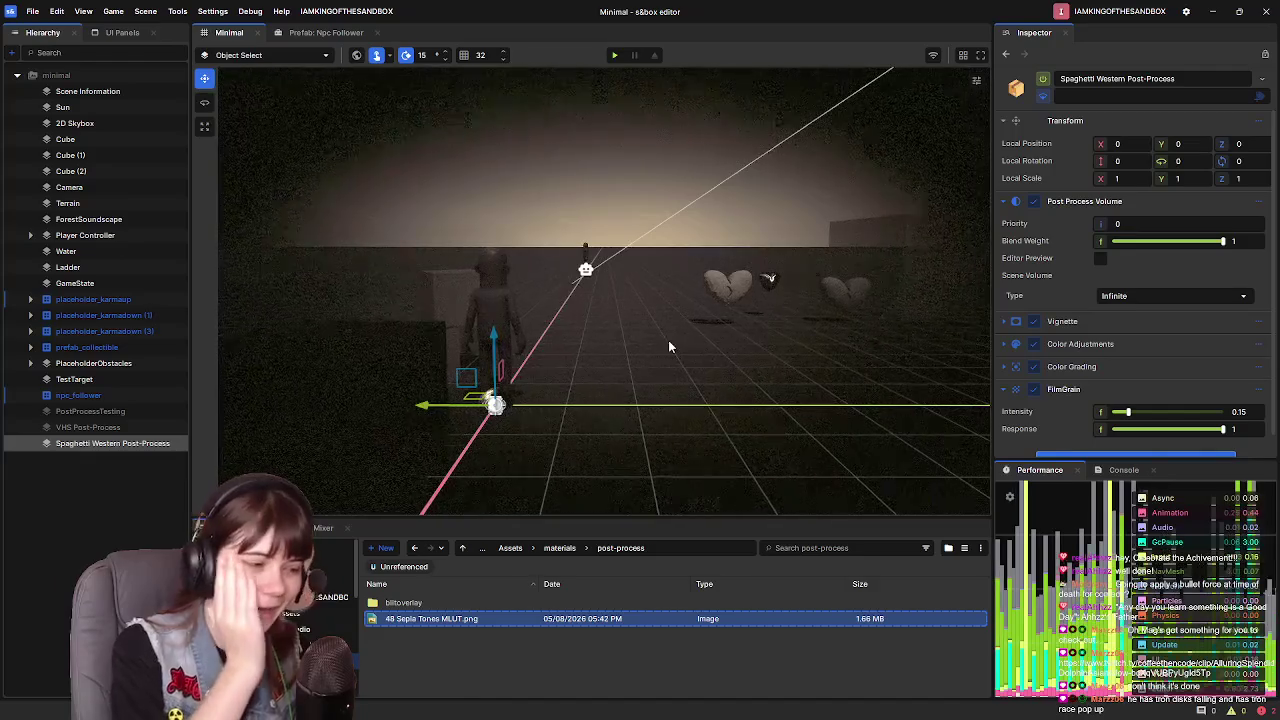
key("w")
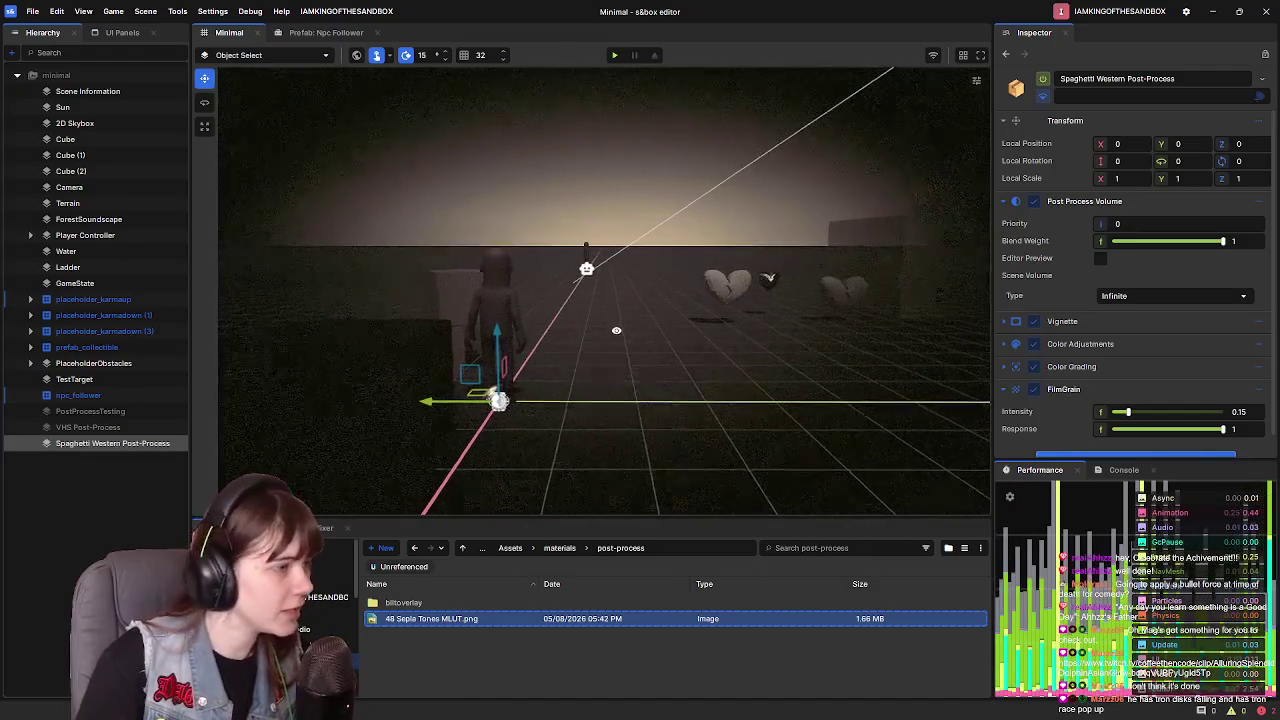
left_click(325, 32)
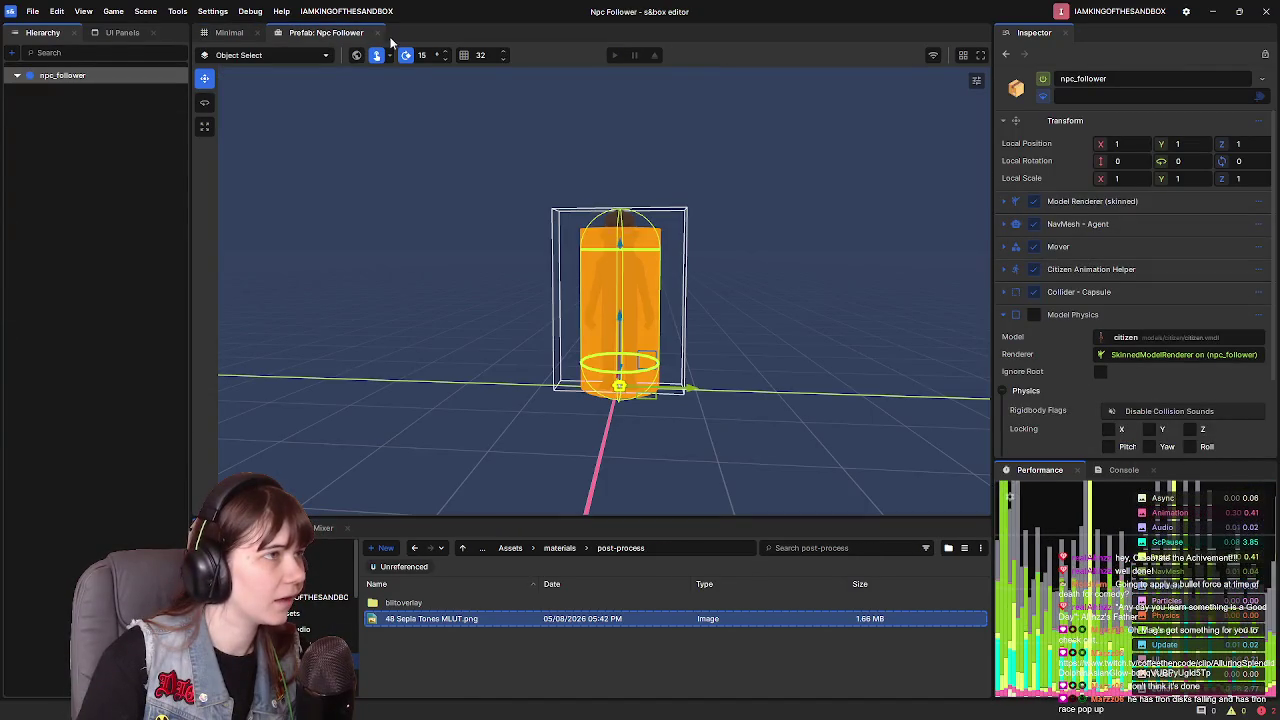
- Switch back to the Minimal scene tab and nudge the camera sideways
left_click(375, 32)
key("a")
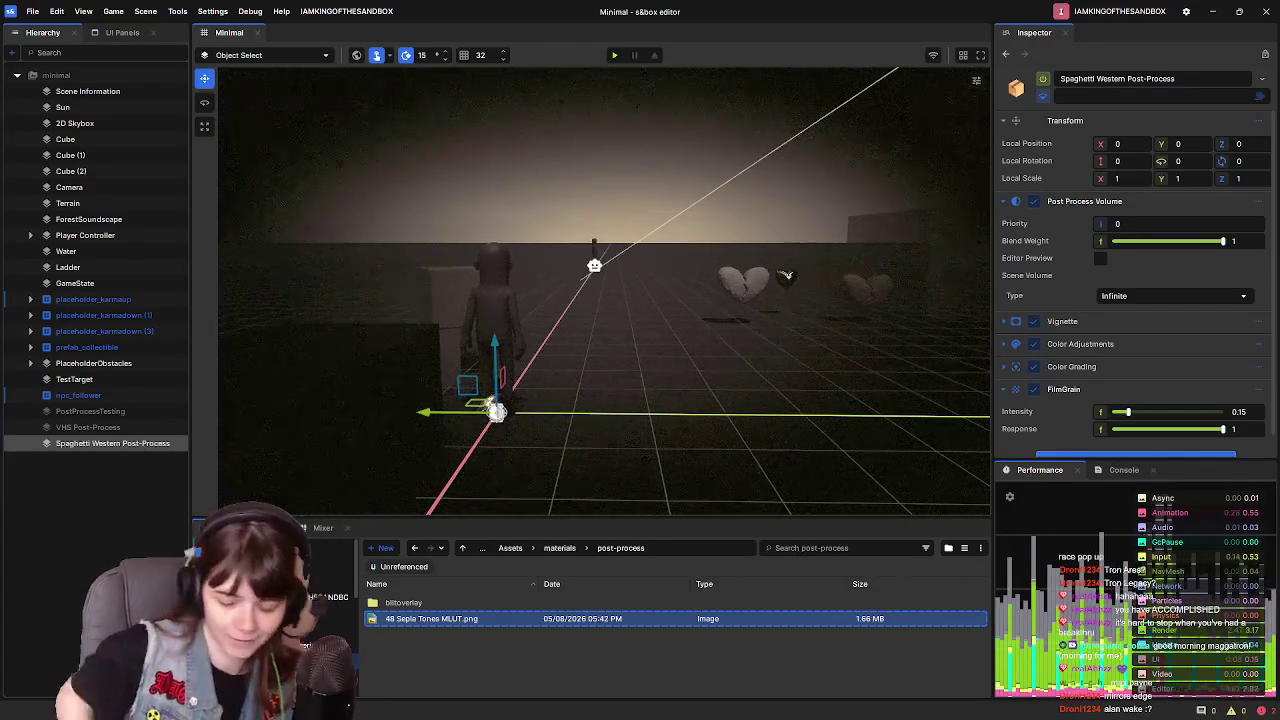
- Compare the sepia look, leave Spaghetti Western Post-Process disabled, and save the scene
left_click(1044, 79)
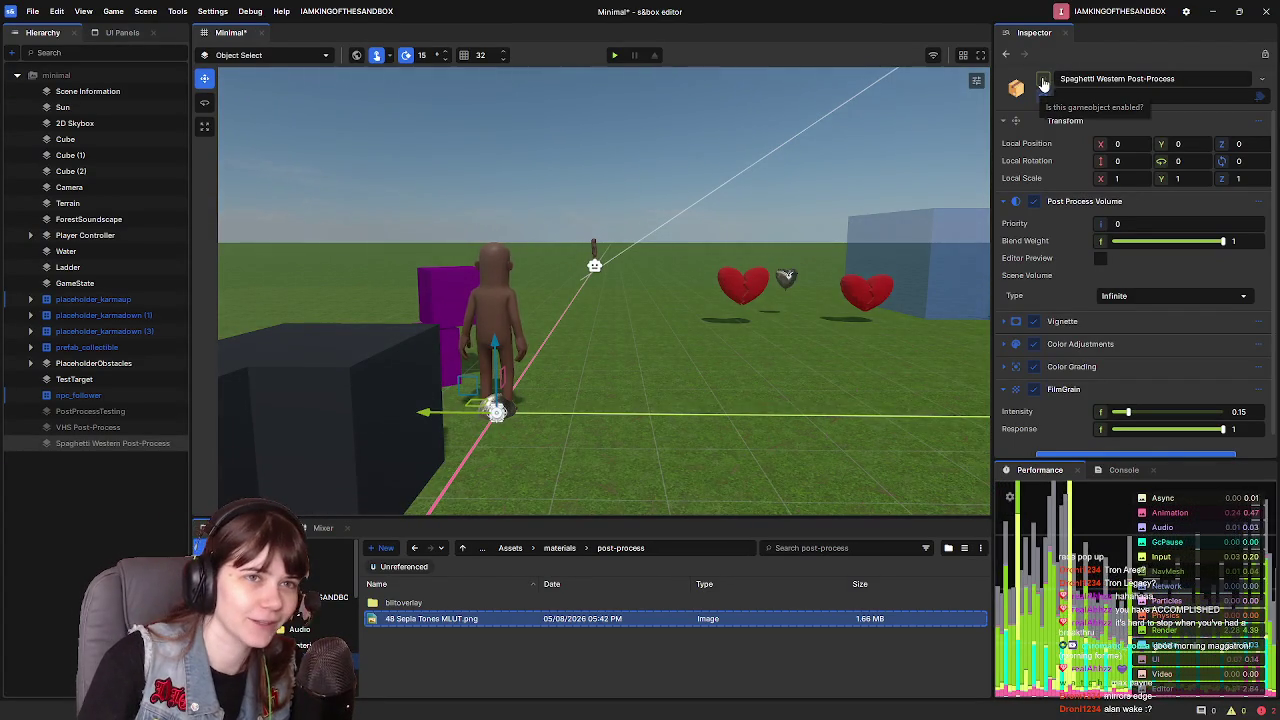
left_click(1044, 80)
left_click(1044, 80)
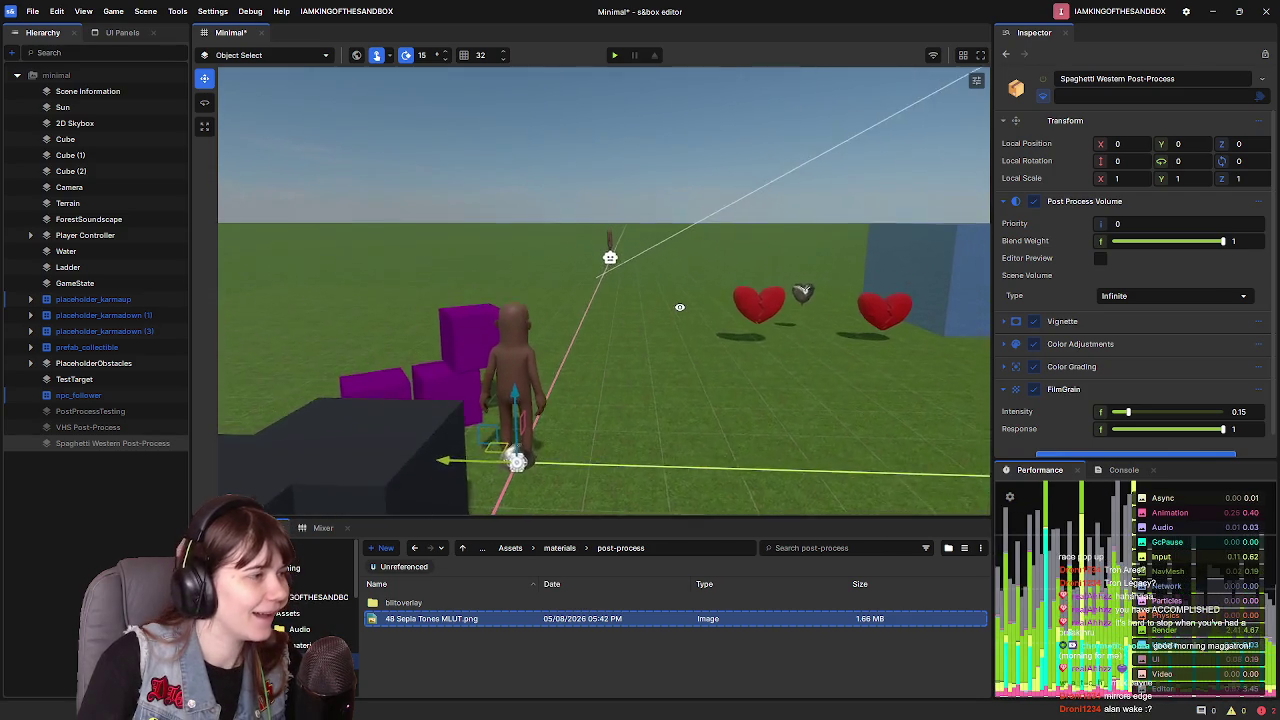
key("ctrl+s")
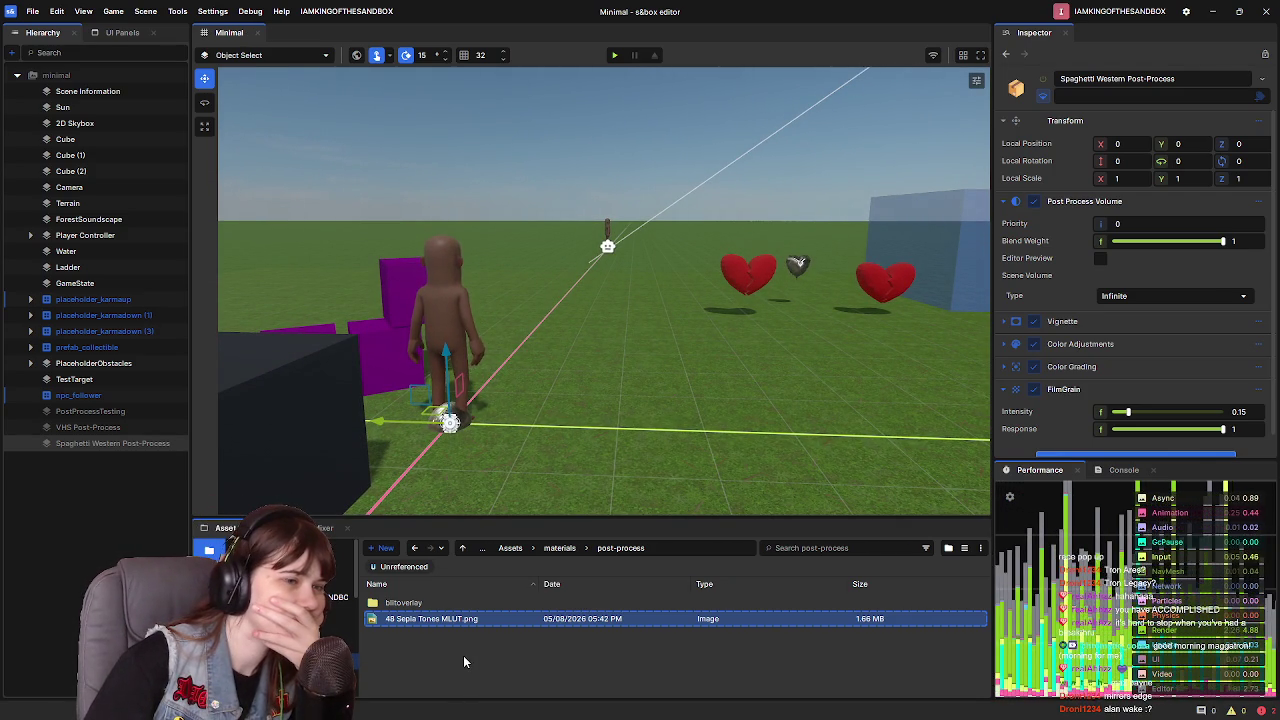
- Delete 48 Sepia Tones MLUT_cropped.png from the materials folder
left_click(562, 548)
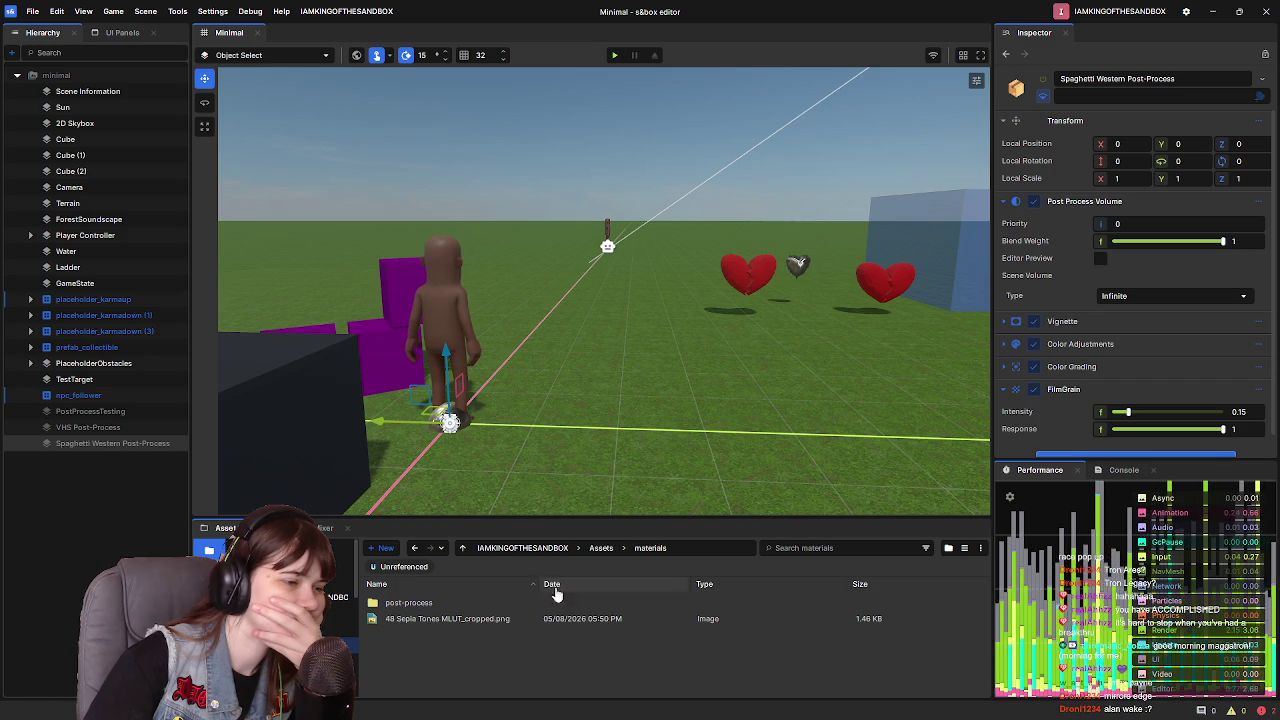
left_click(511, 618)
key("Delete")
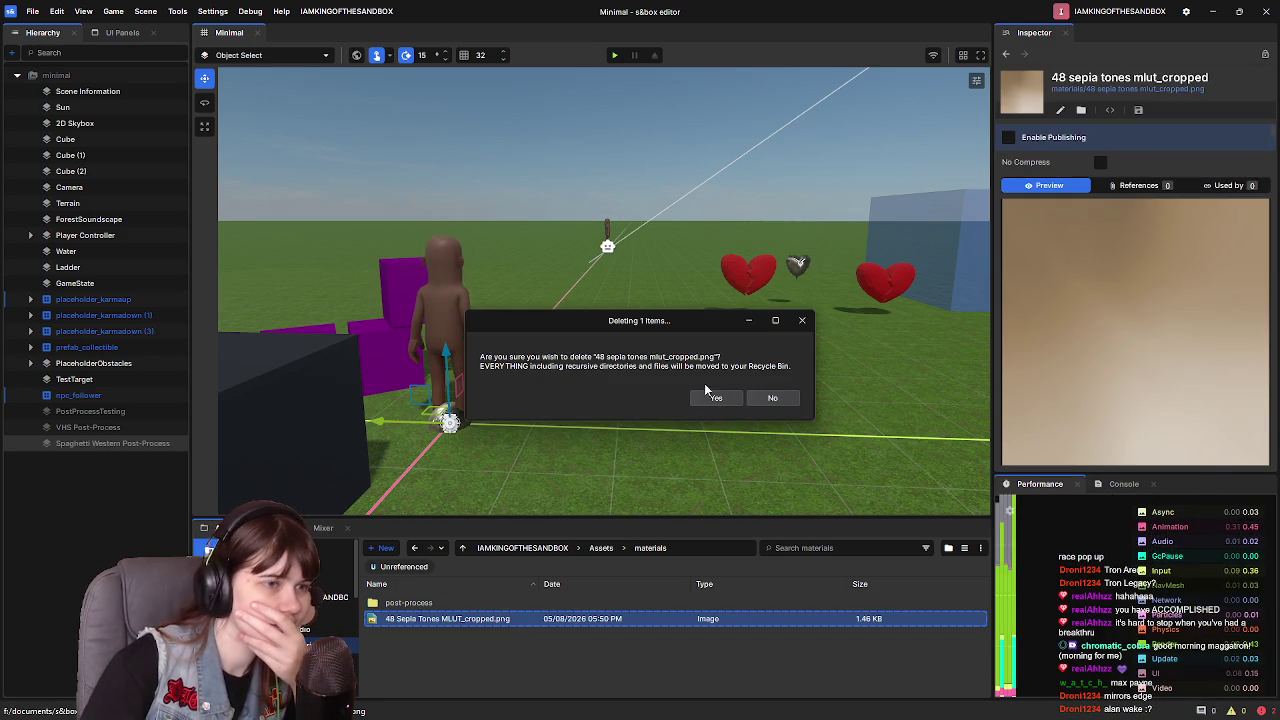
left_click(710, 397)
double_click(405, 602)
right_click(448, 621)
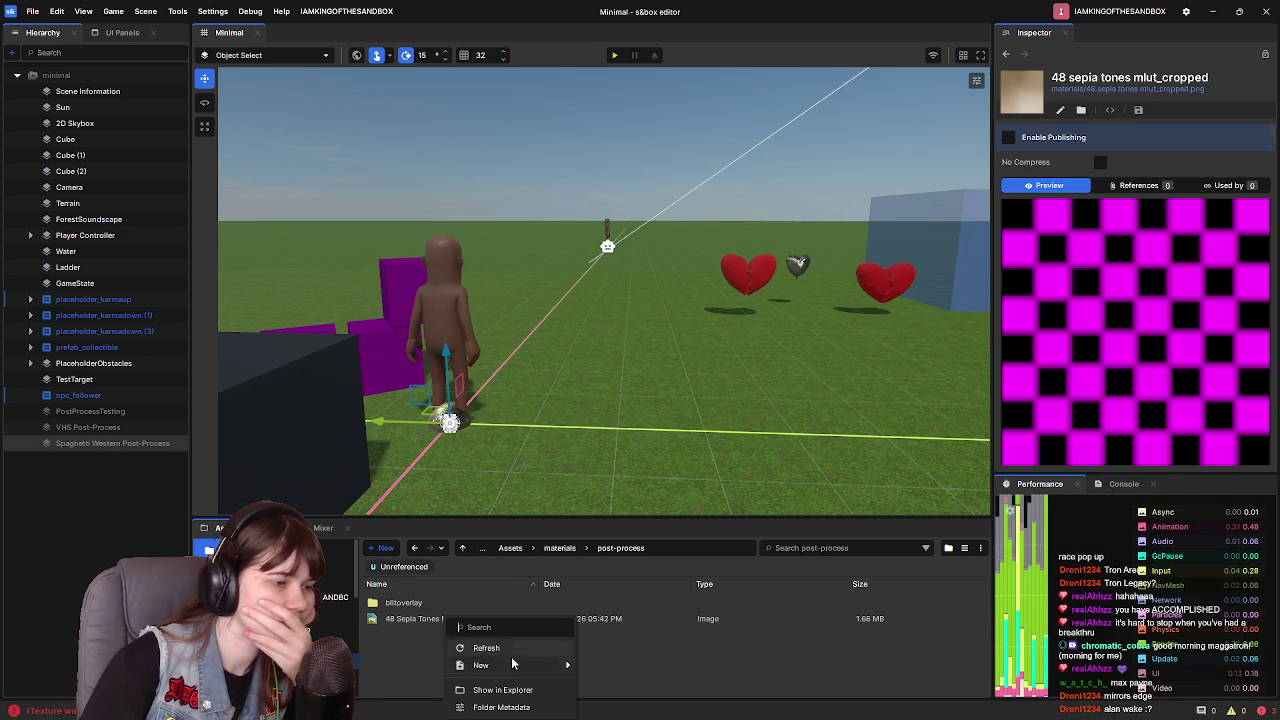
- Create a LUTs folder in post-process and move the 48 Sepia Tones MLUT image into it
mouse_move(511, 665)
left_click(643, 468)
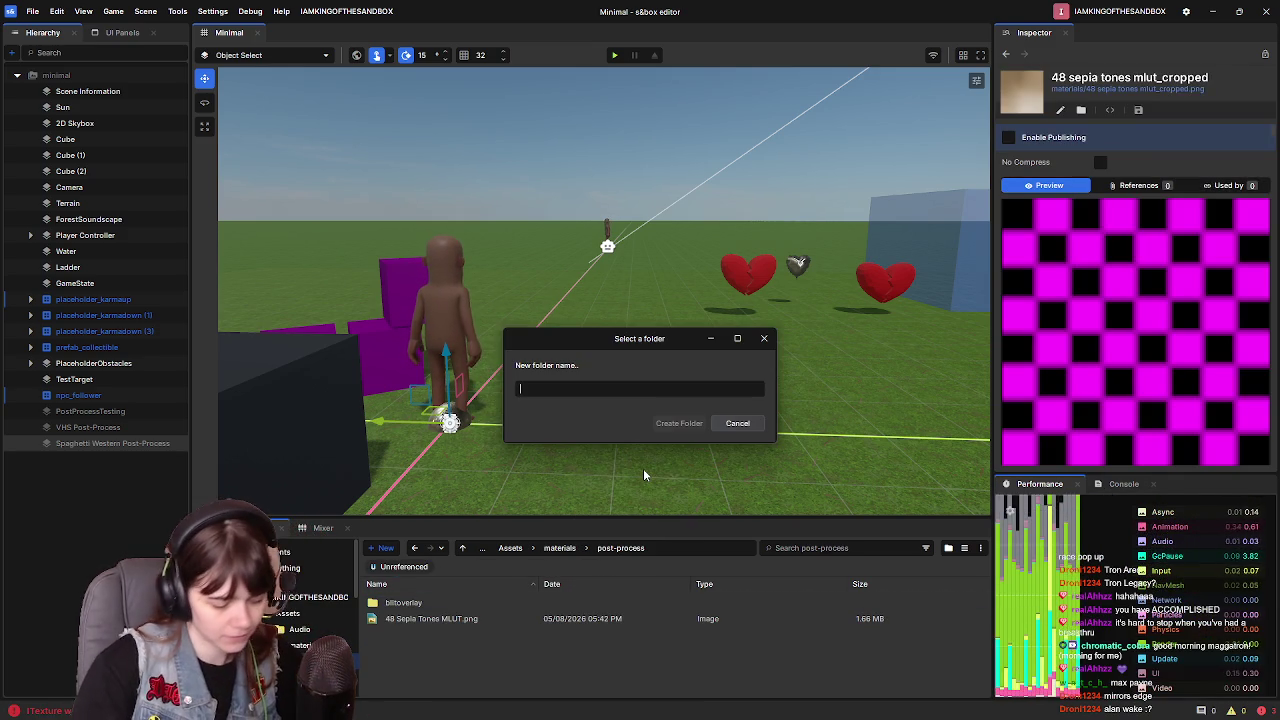
type("LUTs")
key("Return")
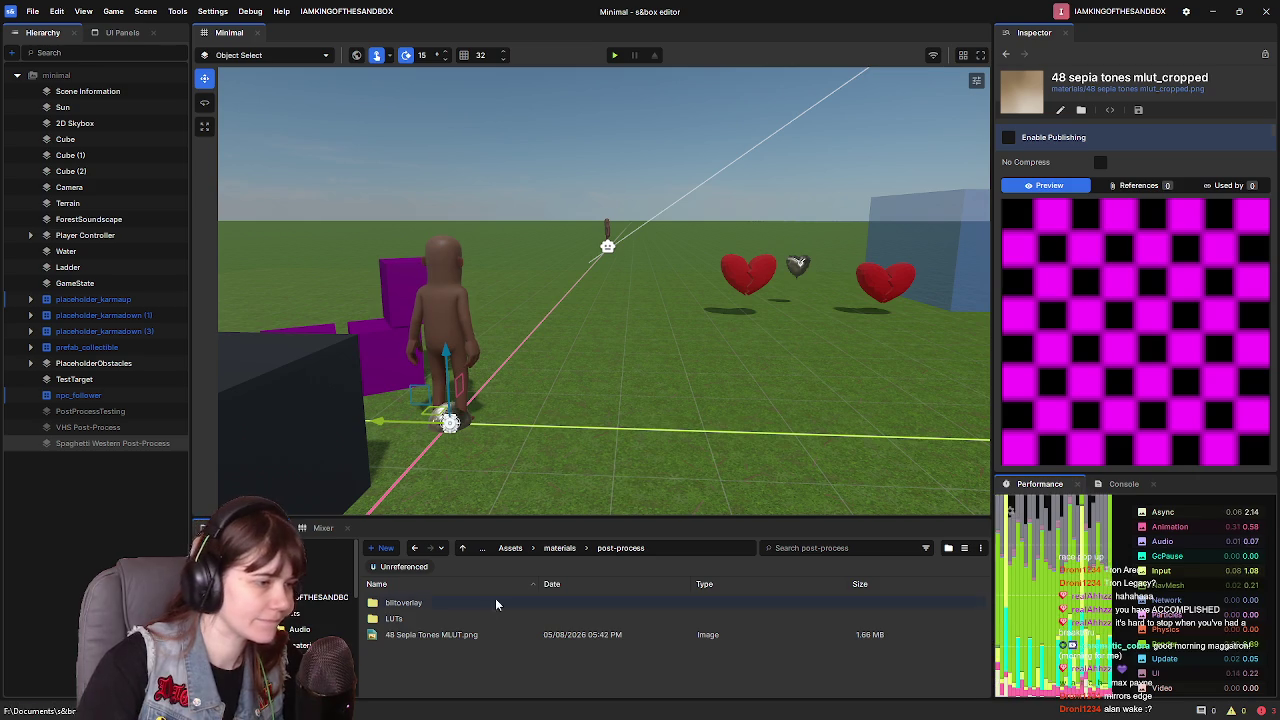
left_click(450, 634)
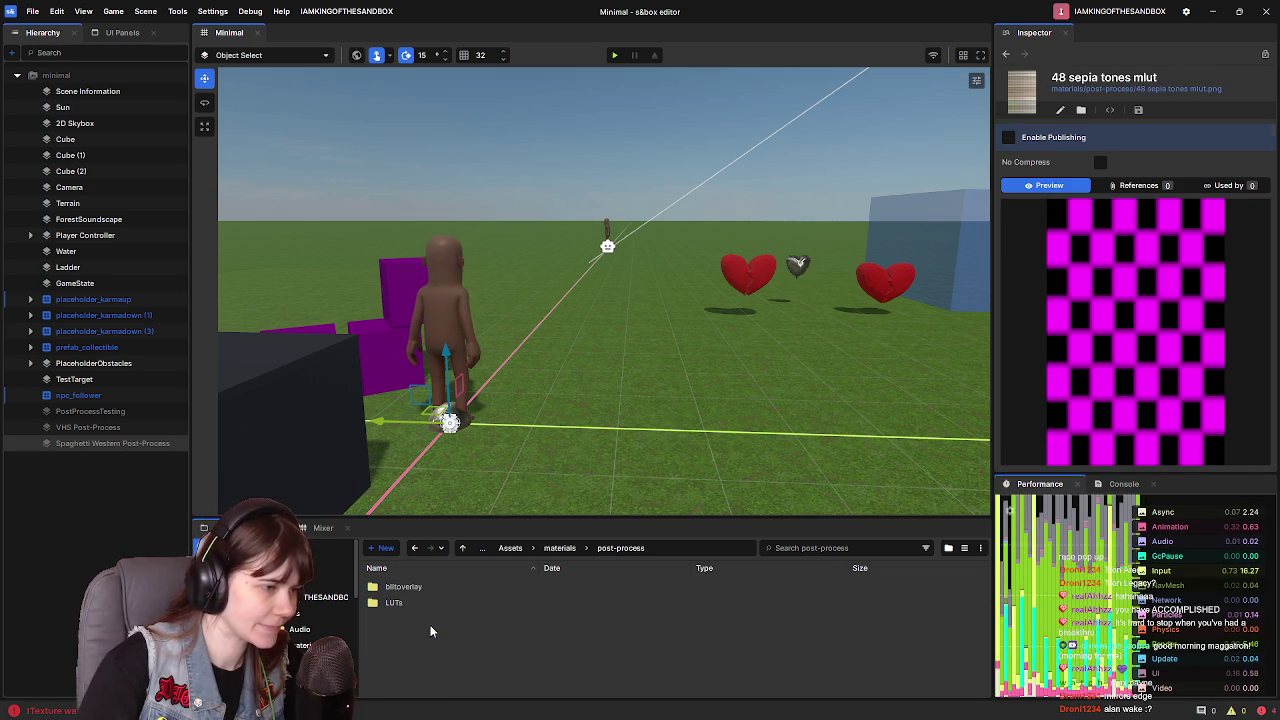
left_click(105, 443)
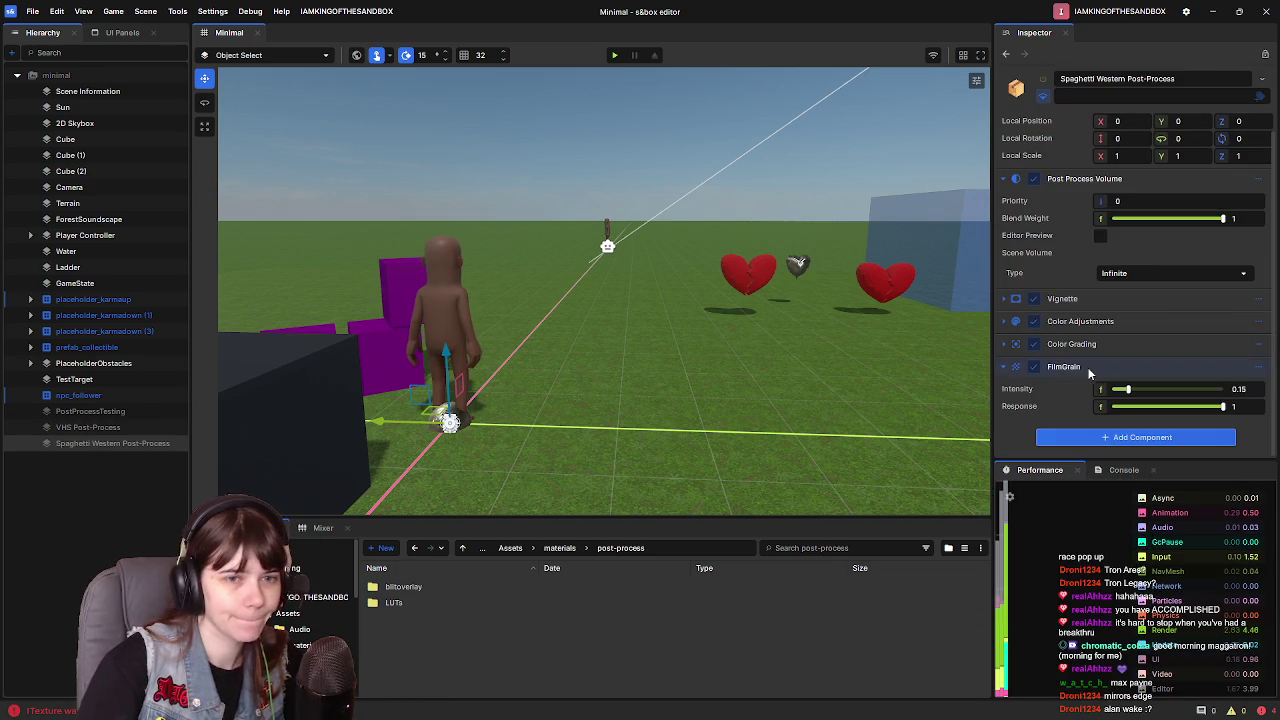
- Set Color Grading's Lookup Texture to the 48 sepia tones mlut image from LUTs
left_click(1005, 345)
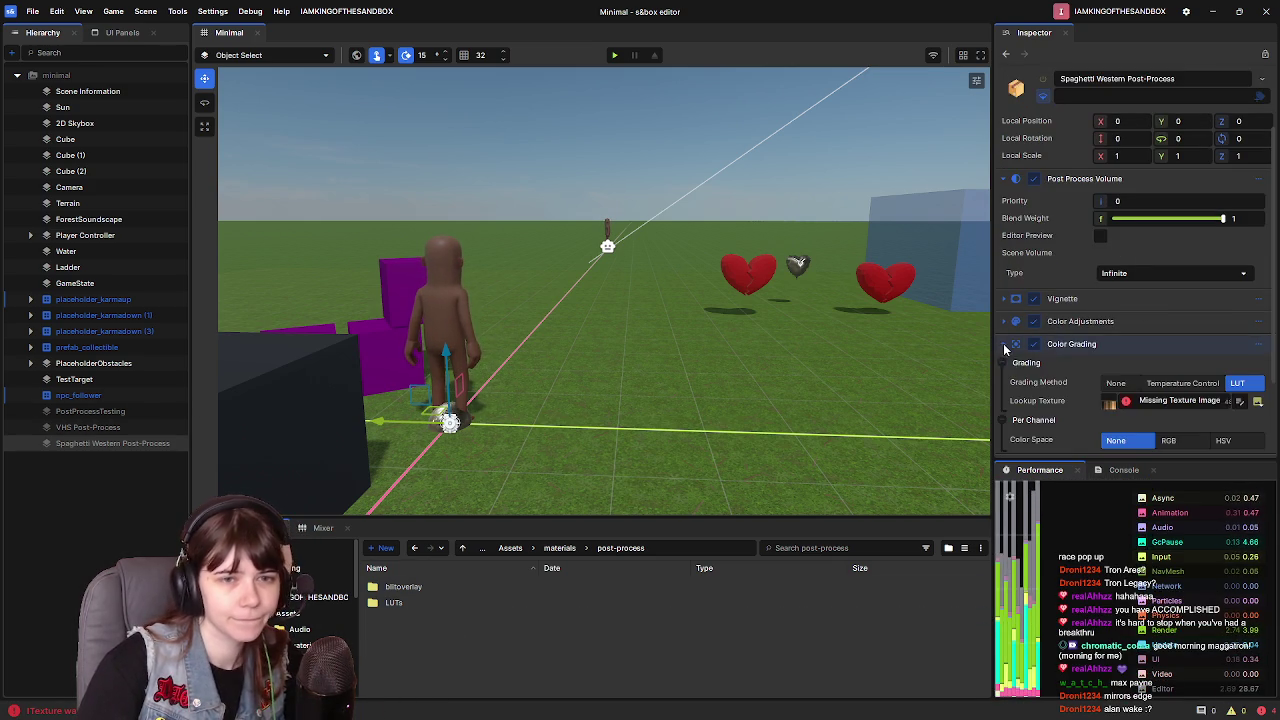
scroll(1010, 360, "down", 1)
double_click(458, 603)
left_click_drag(458, 604, 1175, 362)
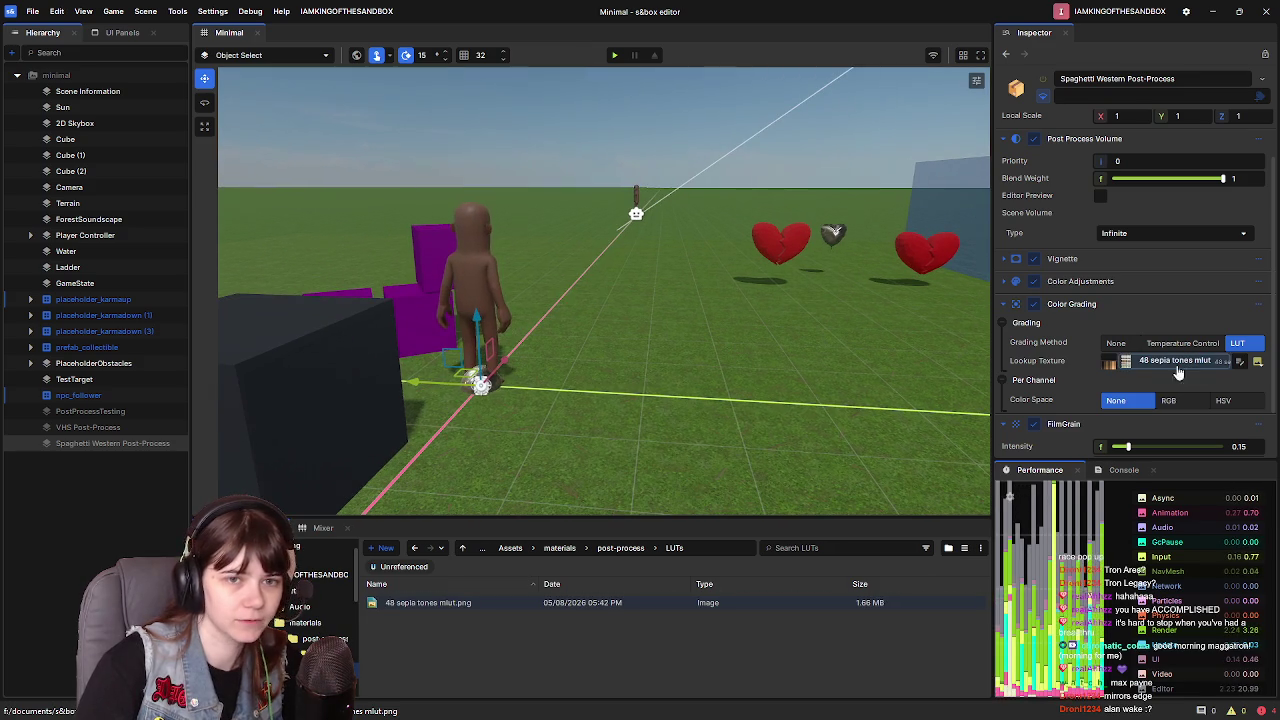
left_click(1177, 368)
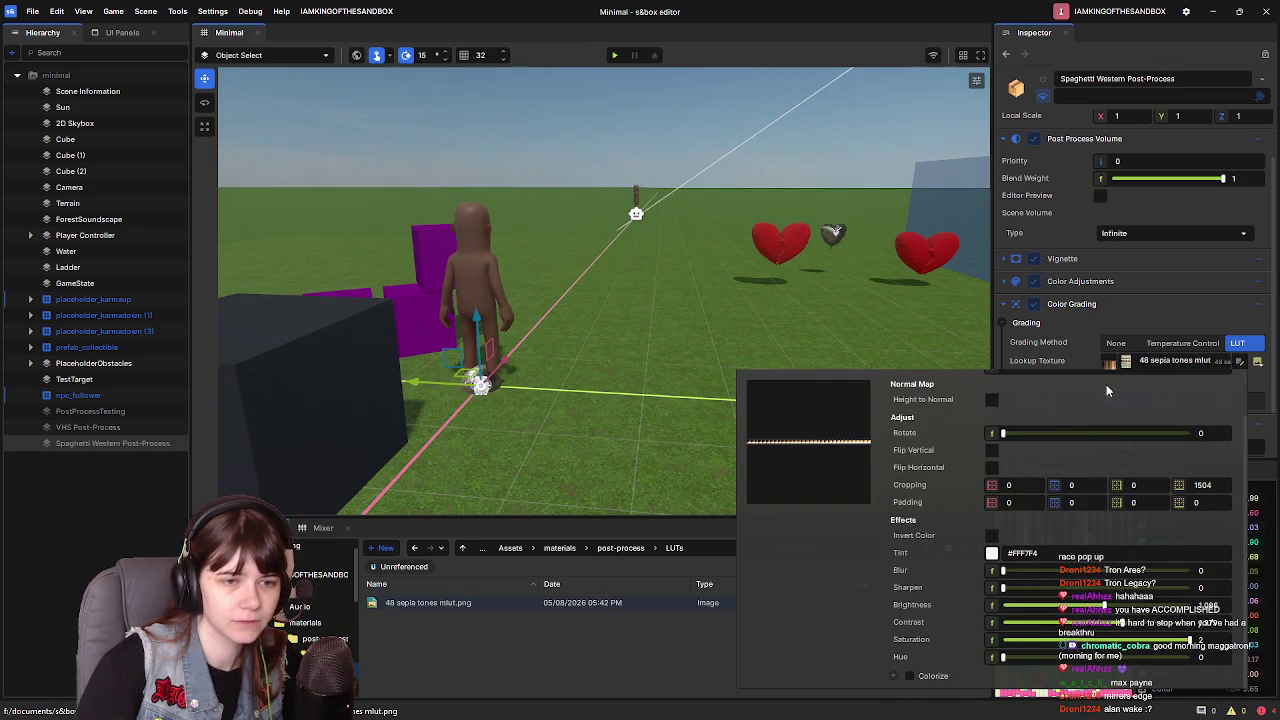
- Preview the sepia grade by toggling the post-process on and off, leaving it disabled
scroll(1046, 110, "up", 1)
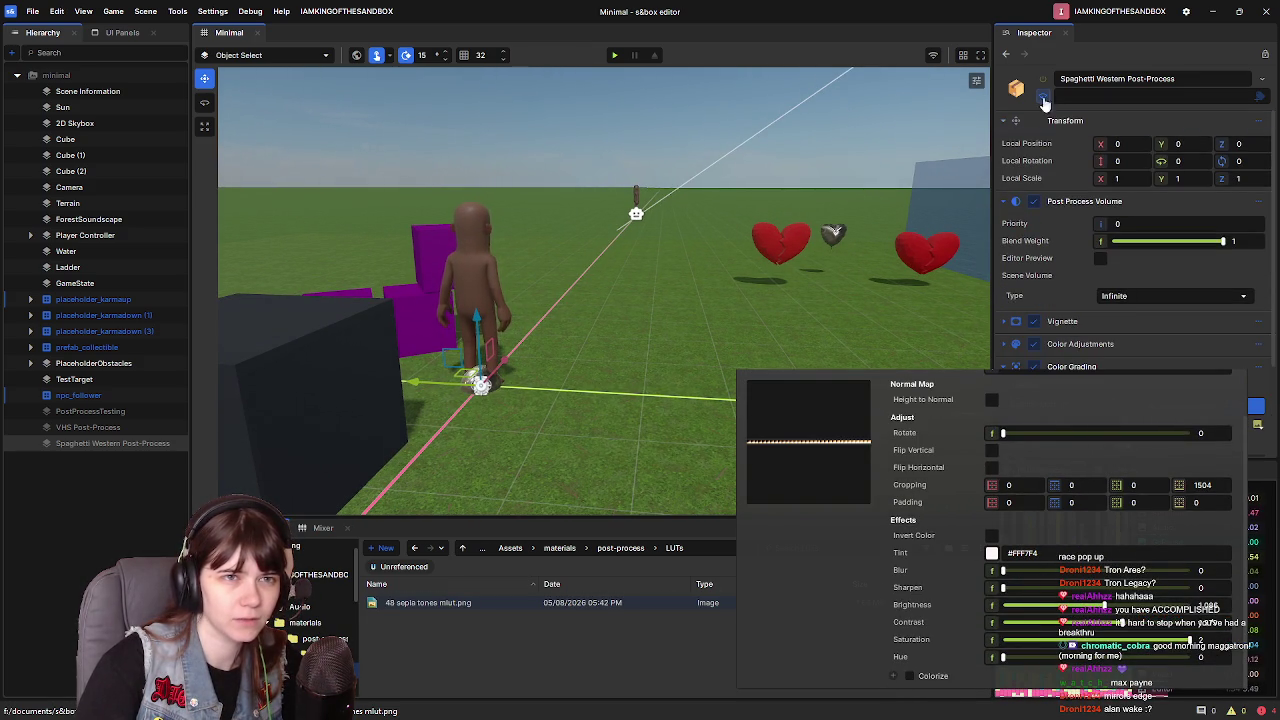
left_click(1043, 97)
left_click(1043, 97)
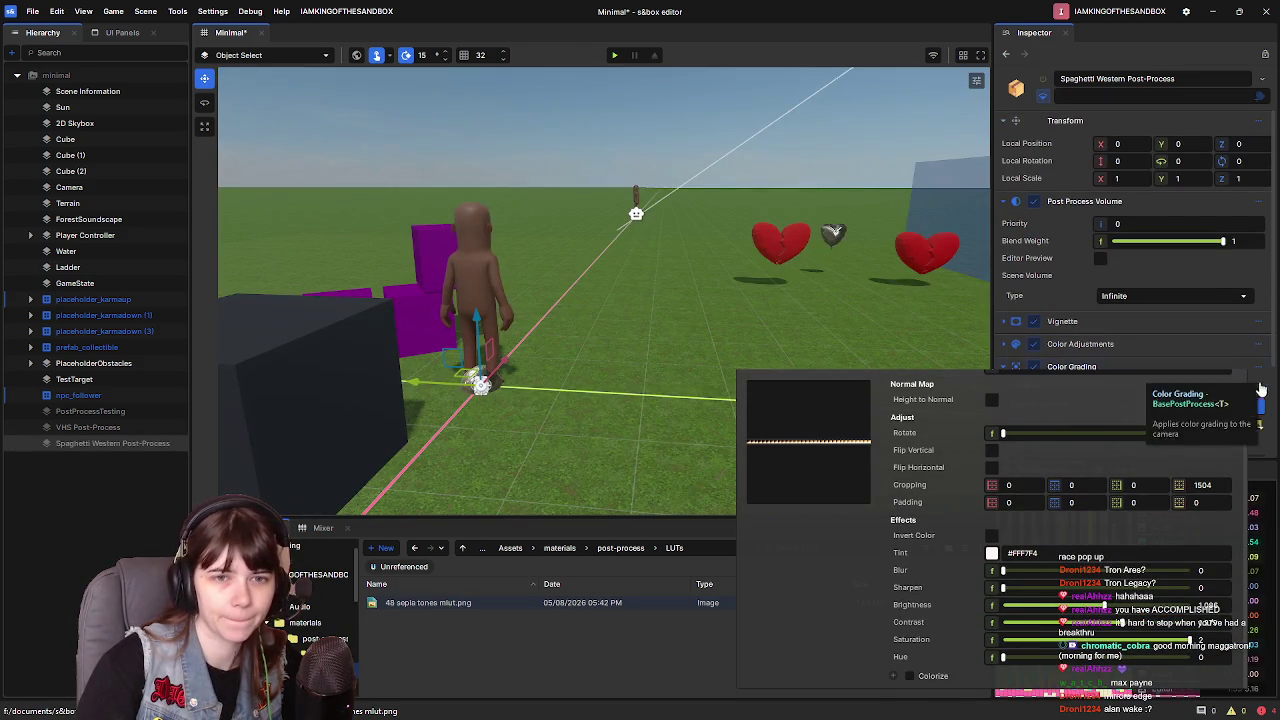
left_click(1259, 427)
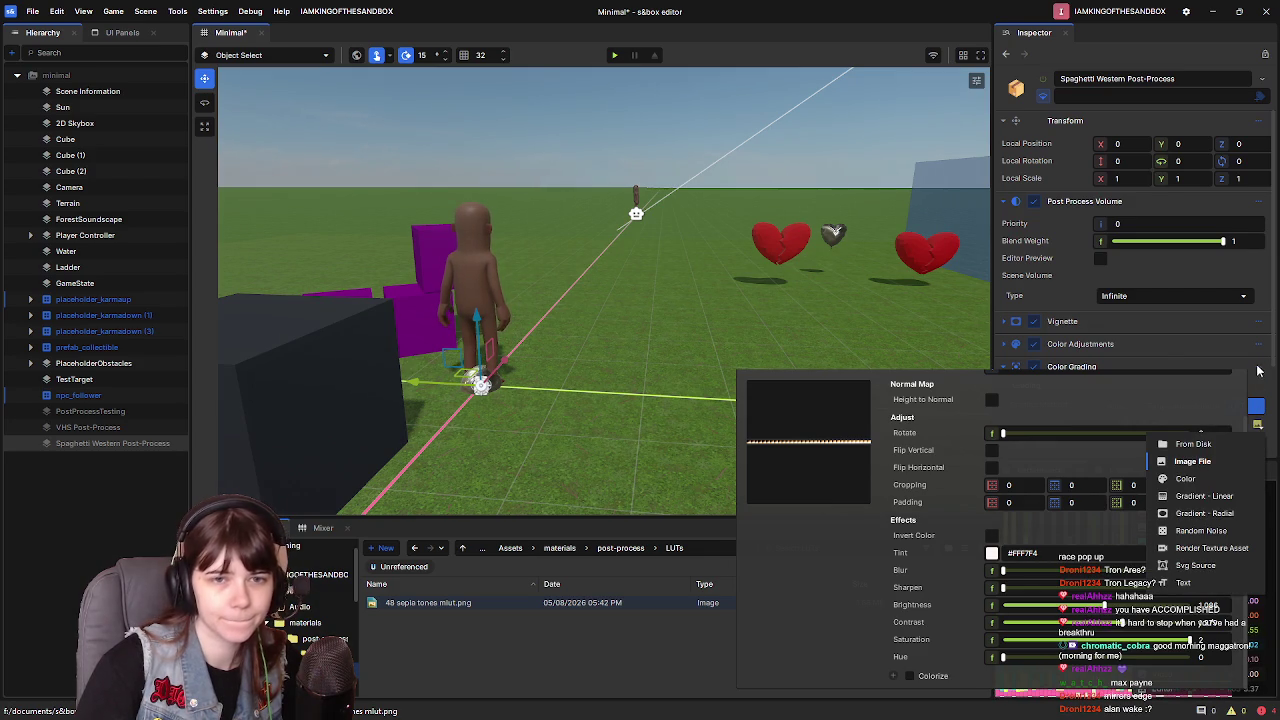
left_click(1174, 363)
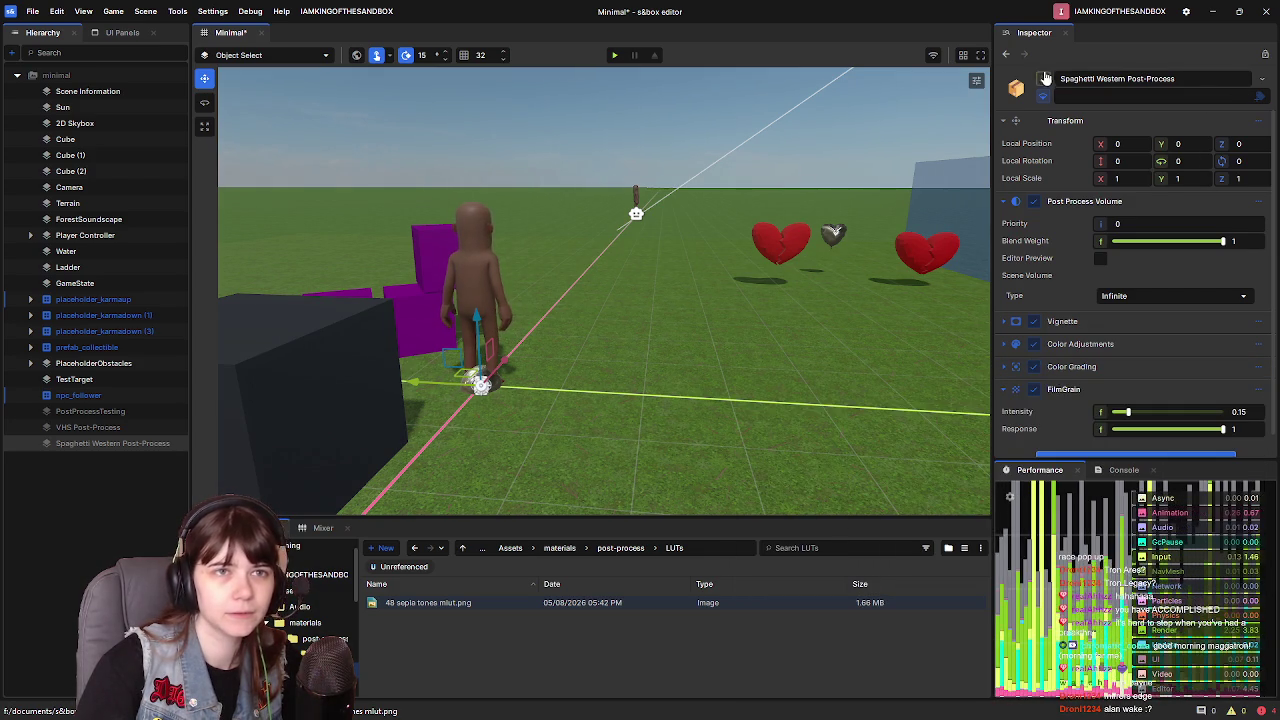
left_click(1043, 78)
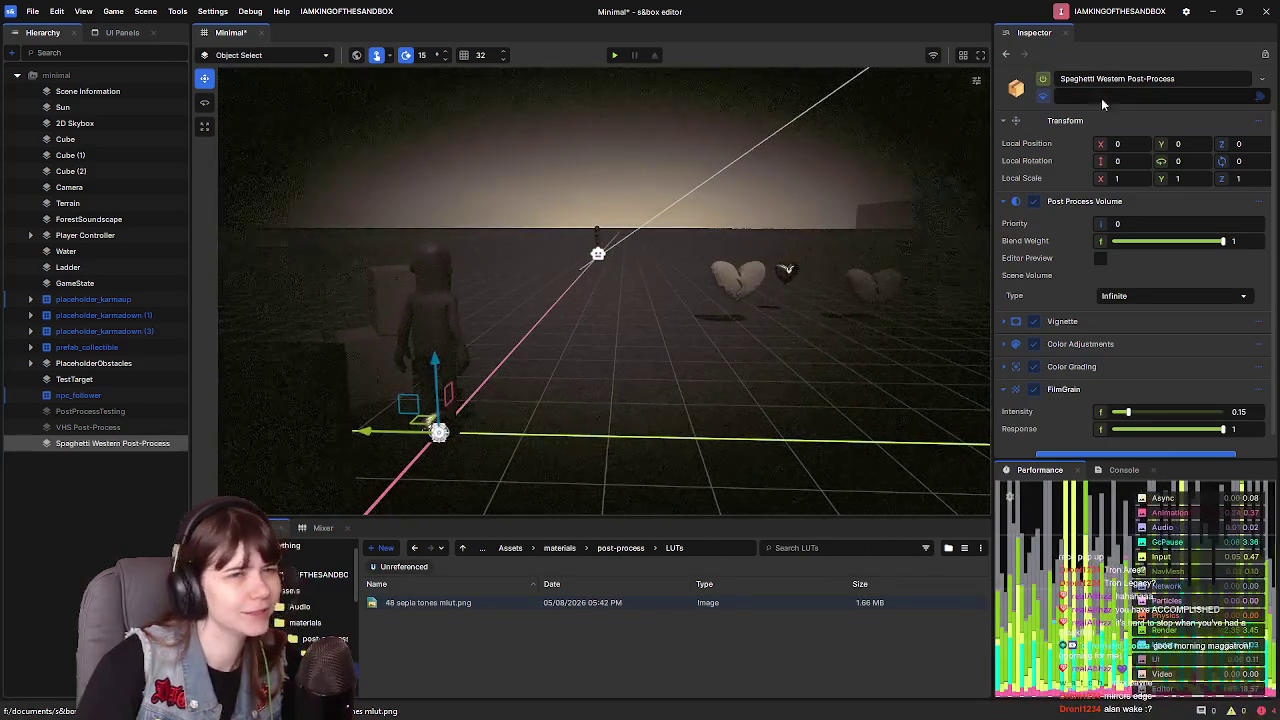
left_click(1043, 78)
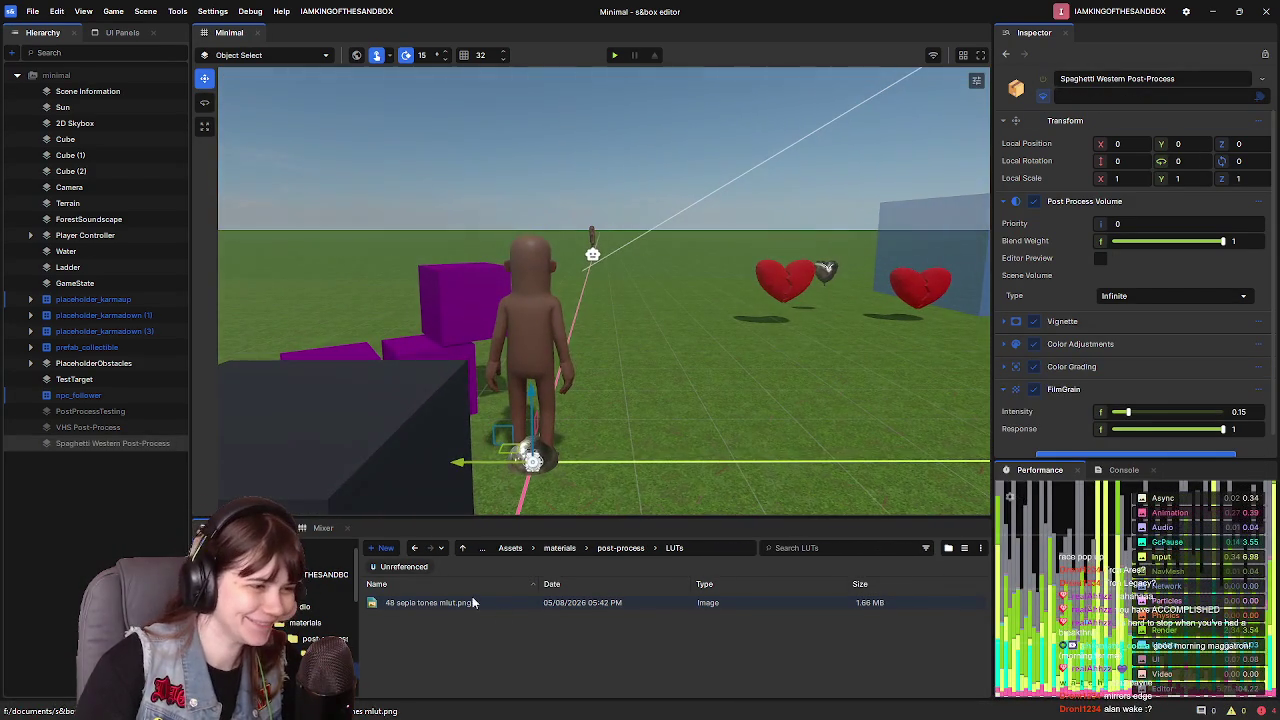
- Return to the project root folder and select the Player Controller object
left_click(482, 547)
left_click_drag(657, 413, 626, 380)
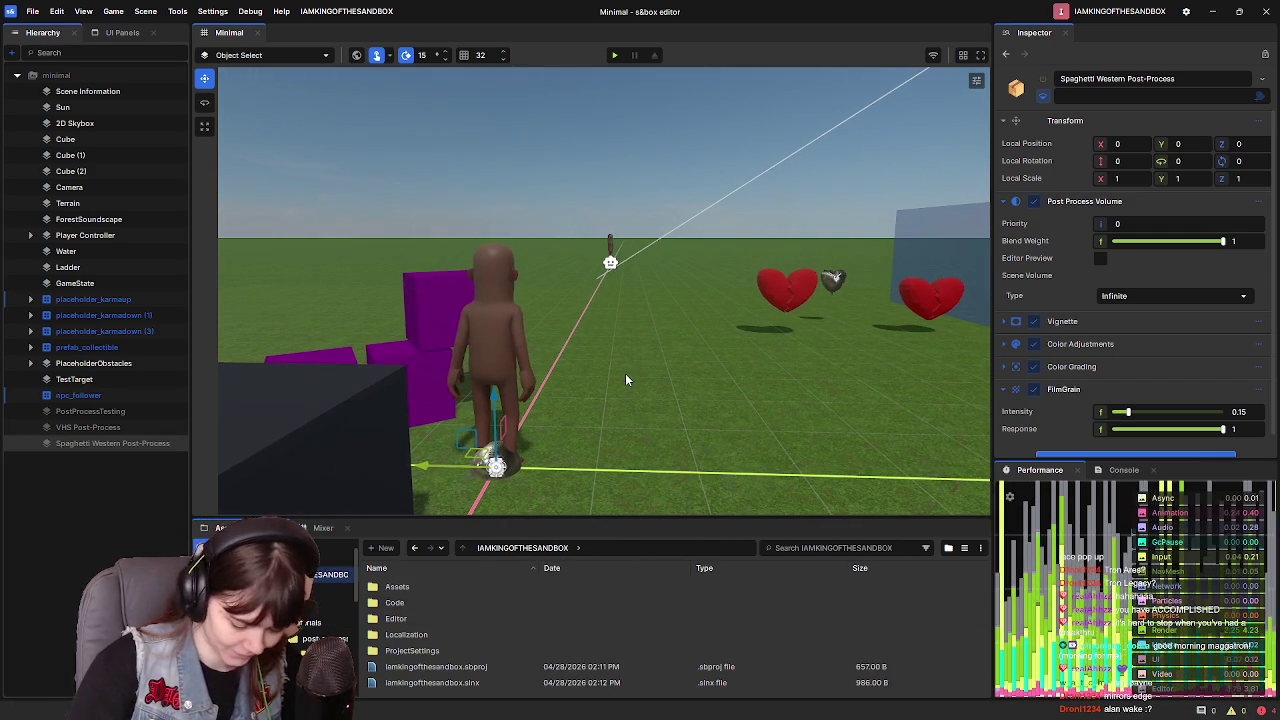
scroll(579, 380, "down", 2)
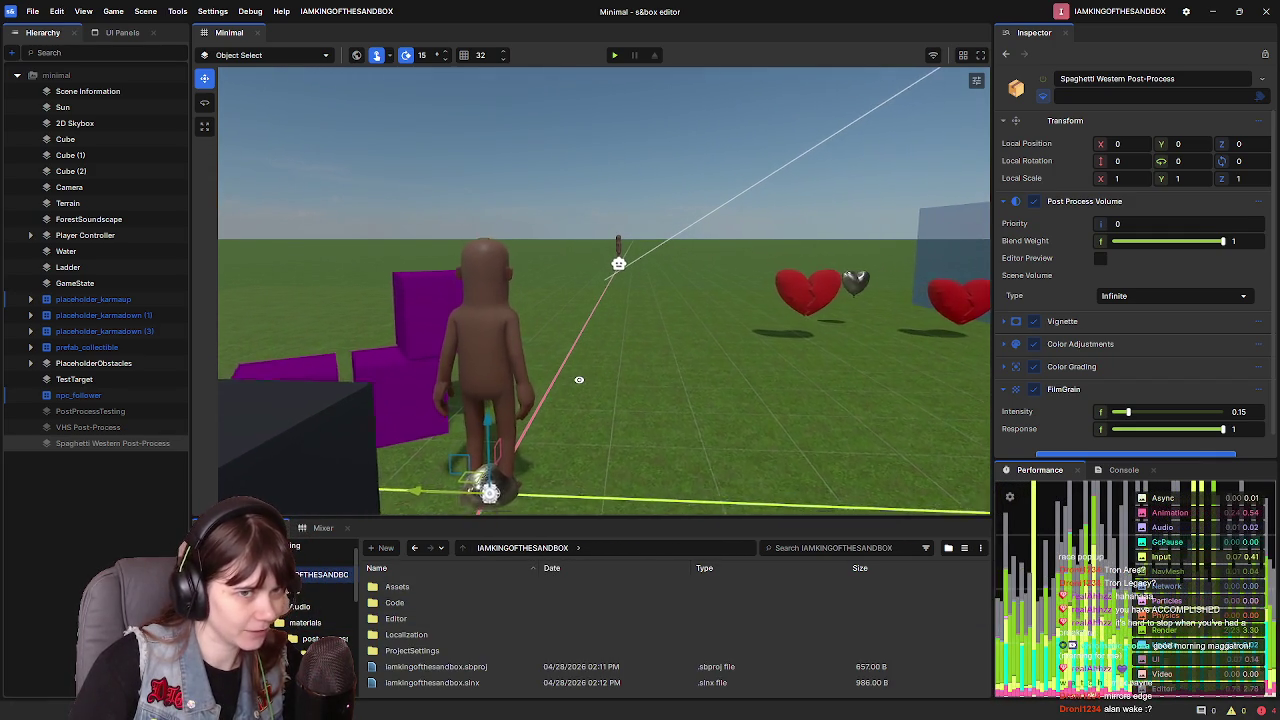
right_click(587, 386)
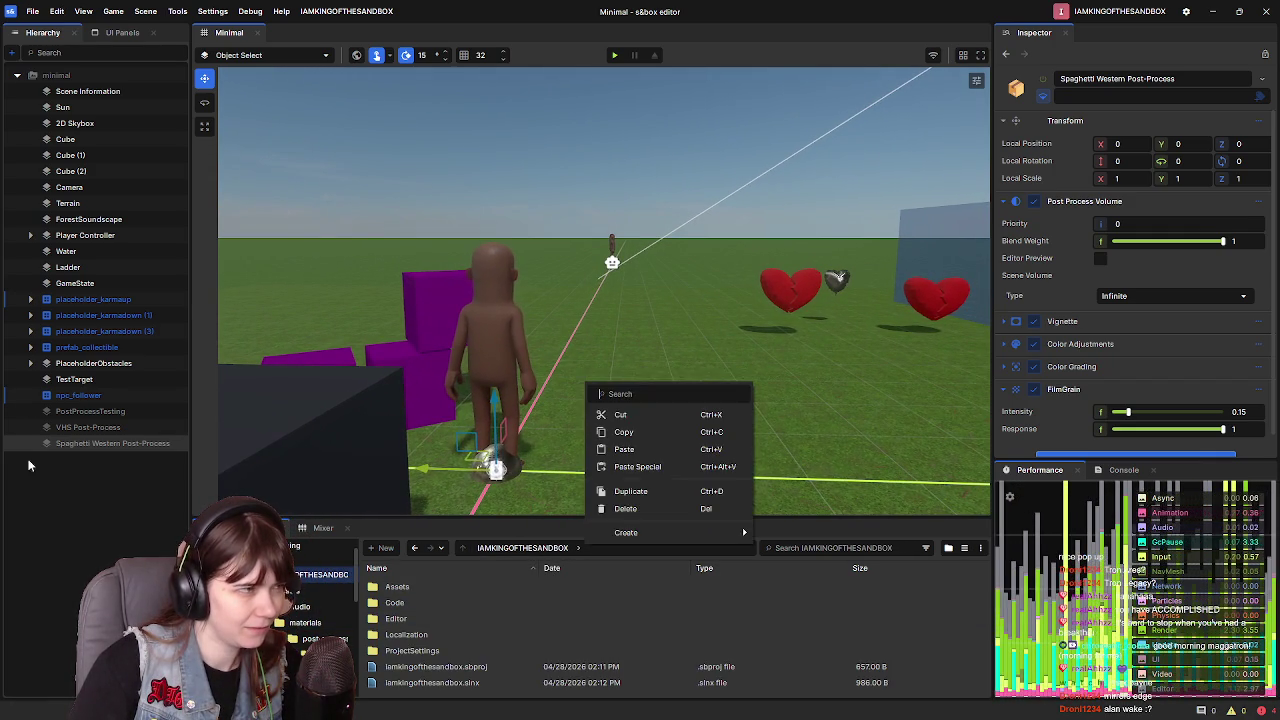
left_click(82, 486)
- Add a new simple component named BulletTime to Player Controller, saved as BulletTime.cs
left_click(85, 235)
left_click(1134, 368)
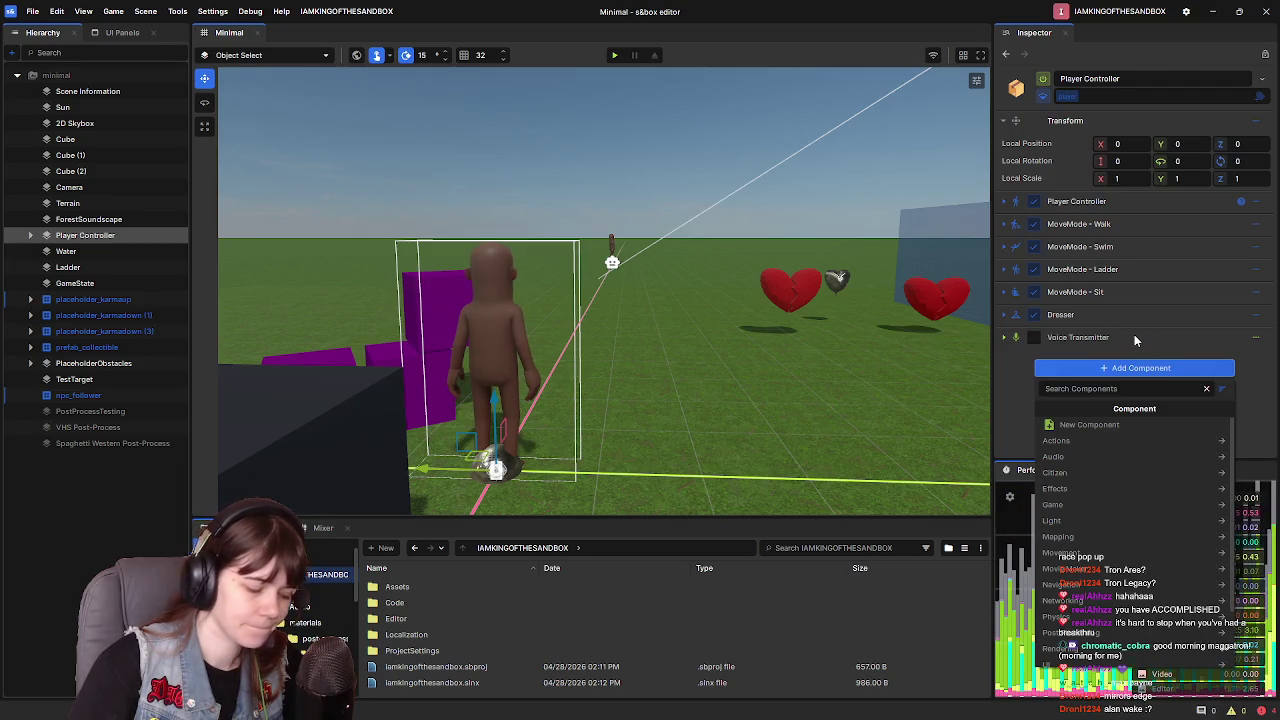
type("BulletTime")
left_click(1198, 428)
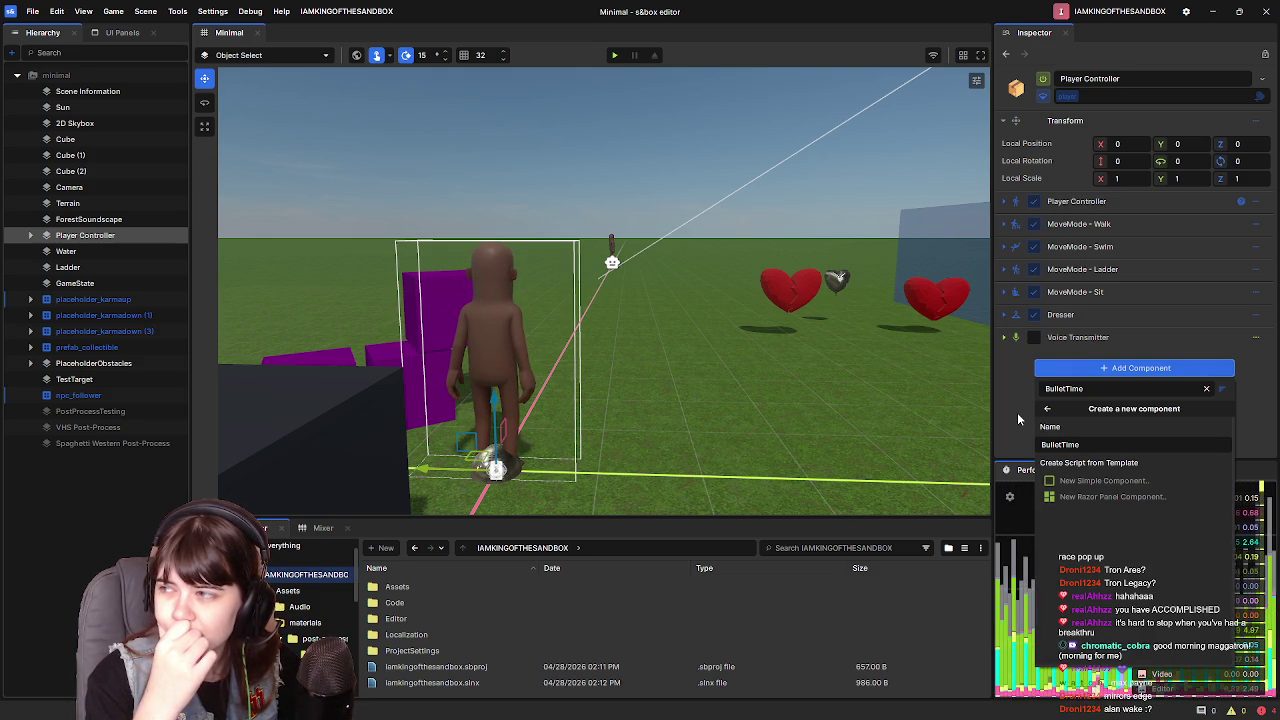
left_click(1090, 481)
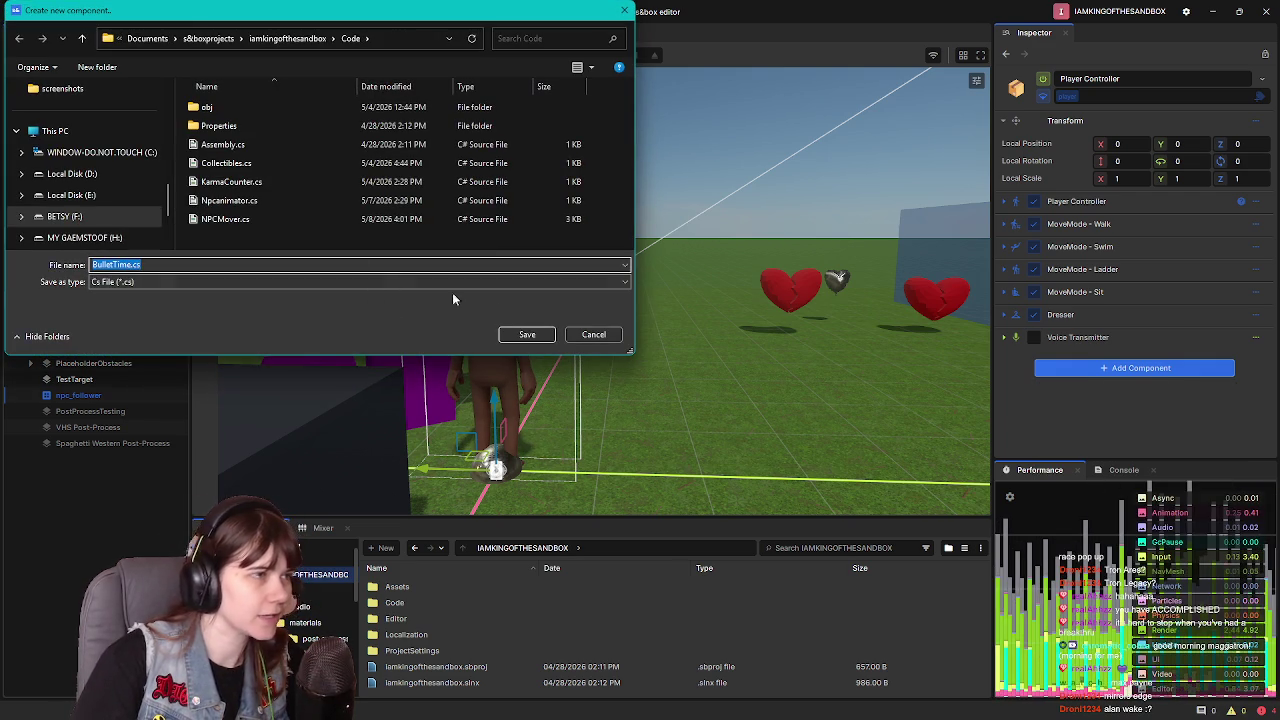
left_click(521, 334)
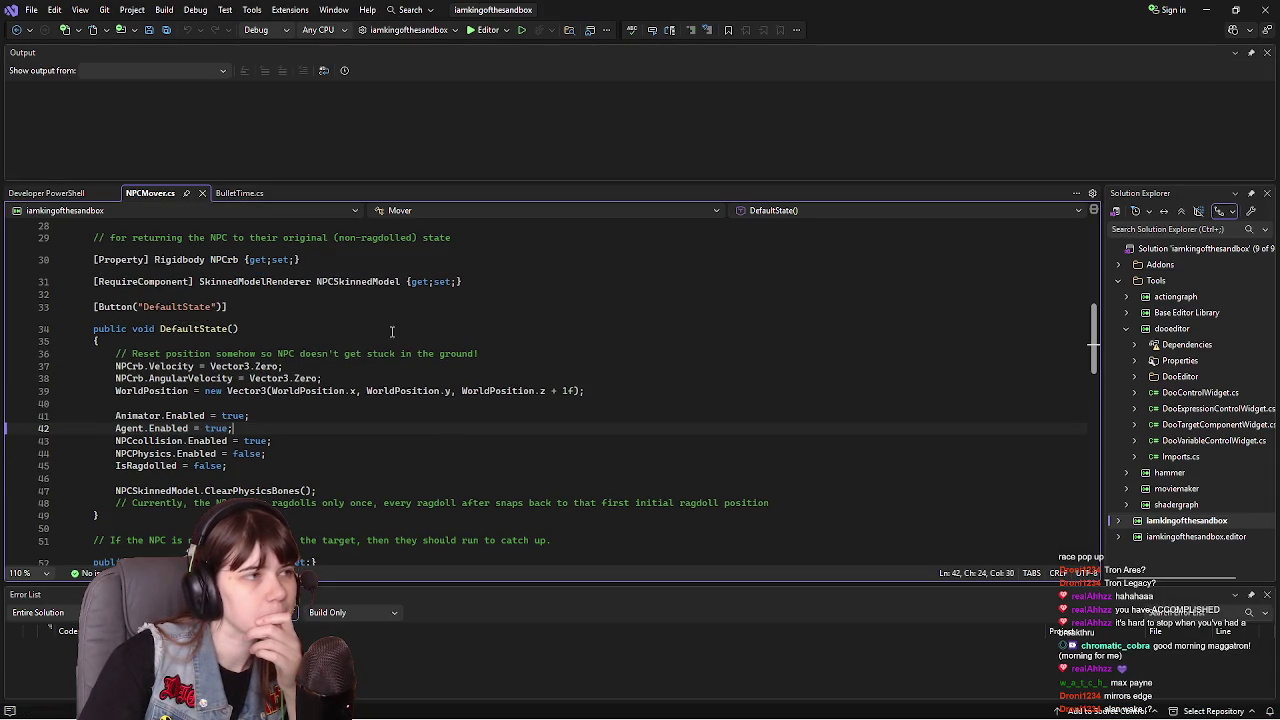
- View BulletTime.cs, close NPCMover.cs, and search the s&box docs for 'time'
left_click(244, 194)
left_click(201, 193)
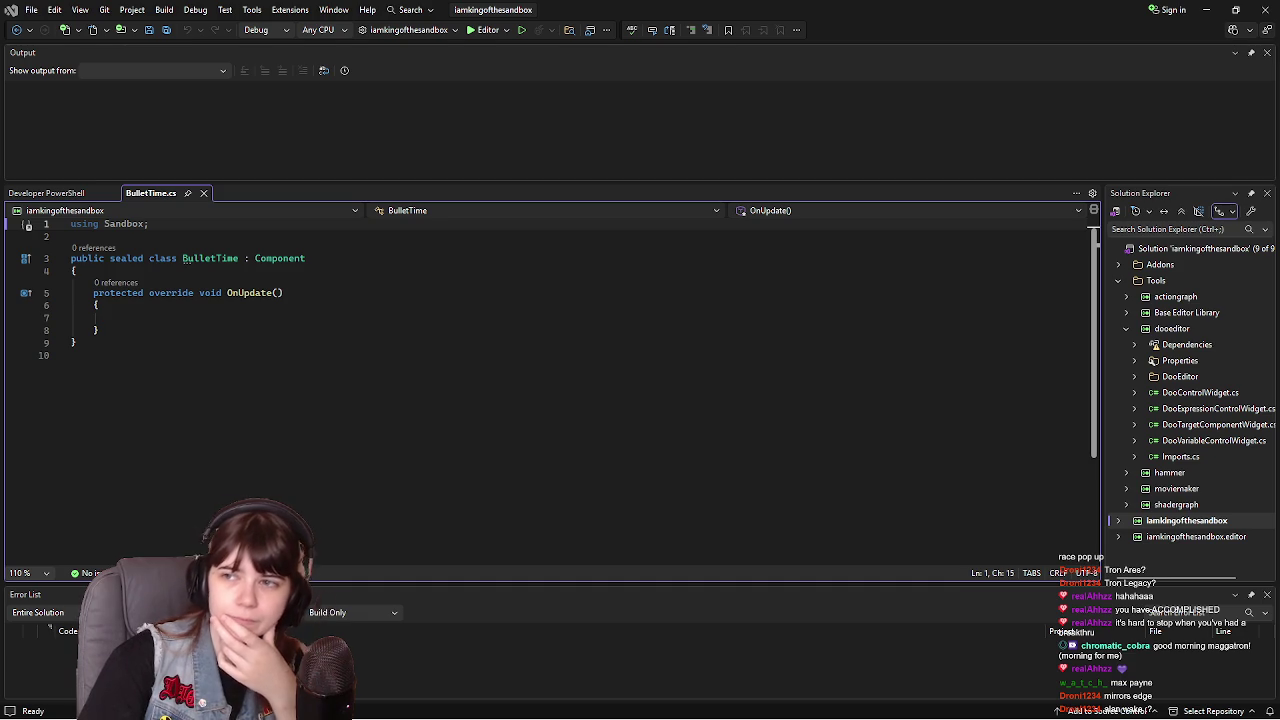
key("alt+Tab")
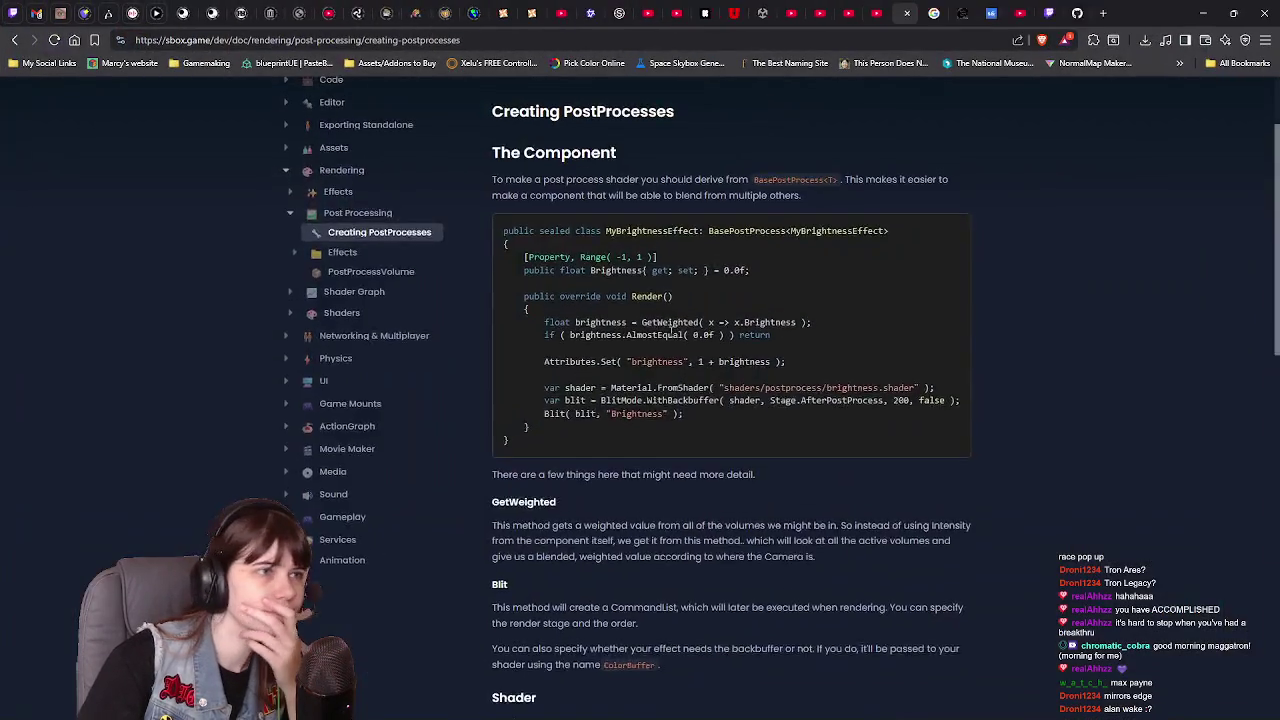
type("time")
key("Return")
scroll(209, 386, "down", 5)
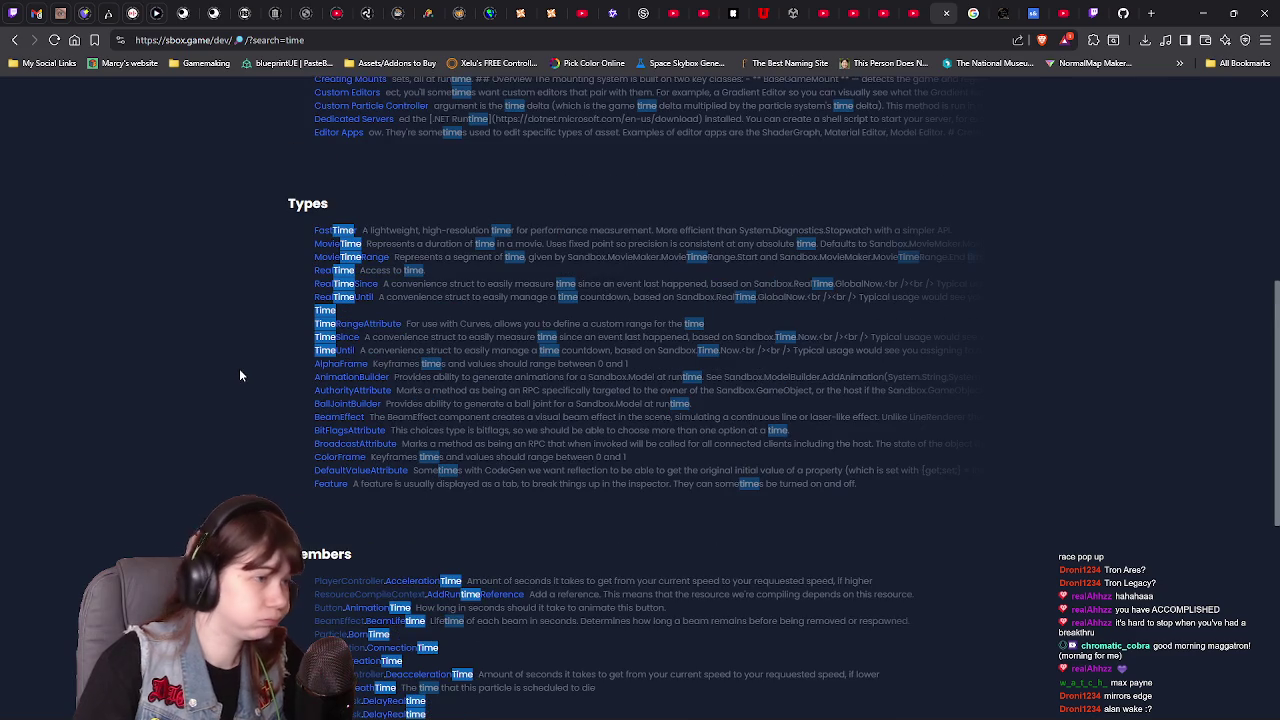
left_click(343, 270)
scroll(299, 422, "down", 1)
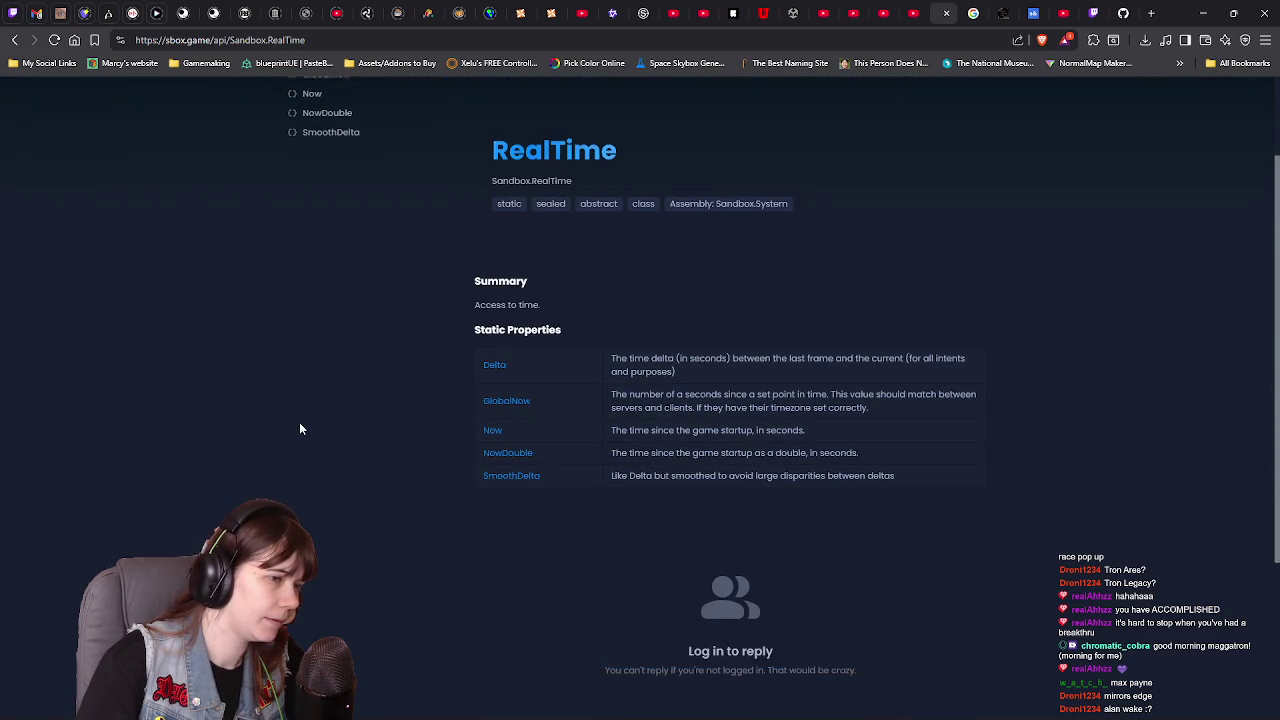
left_click(14, 40)
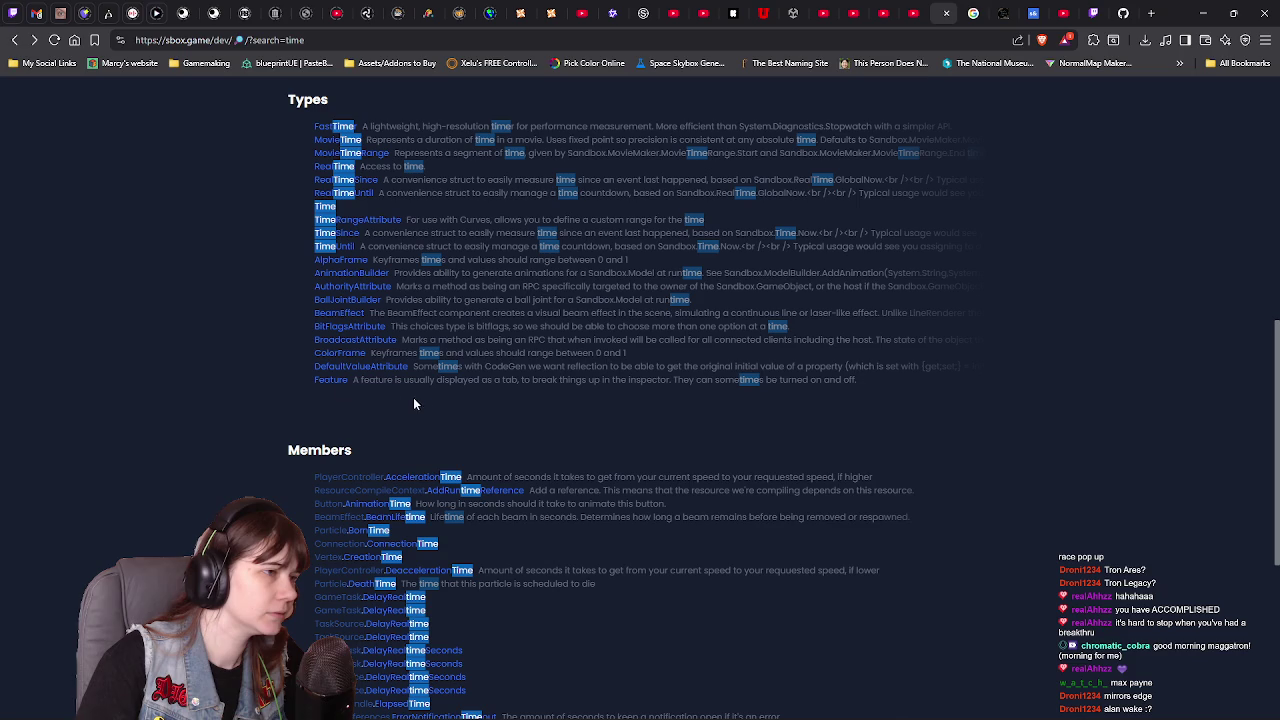
scroll(421, 405, "down", 2)
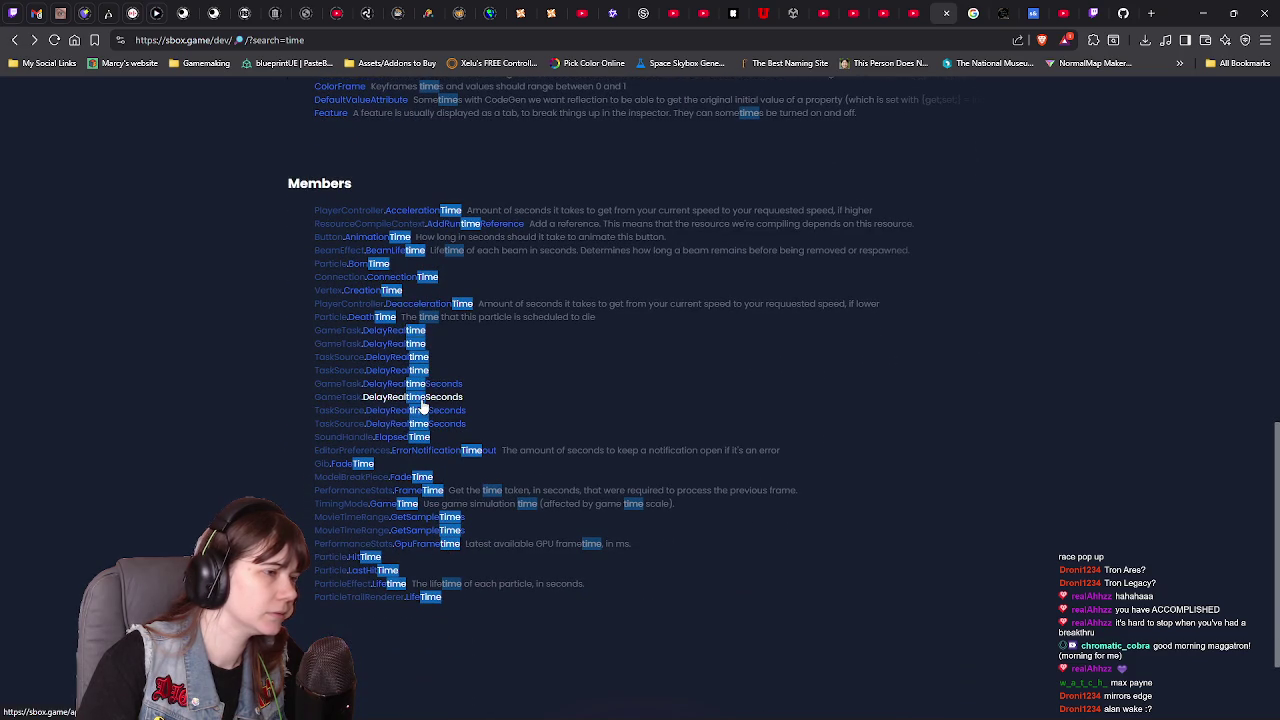
scroll(283, 434, "up", 10)
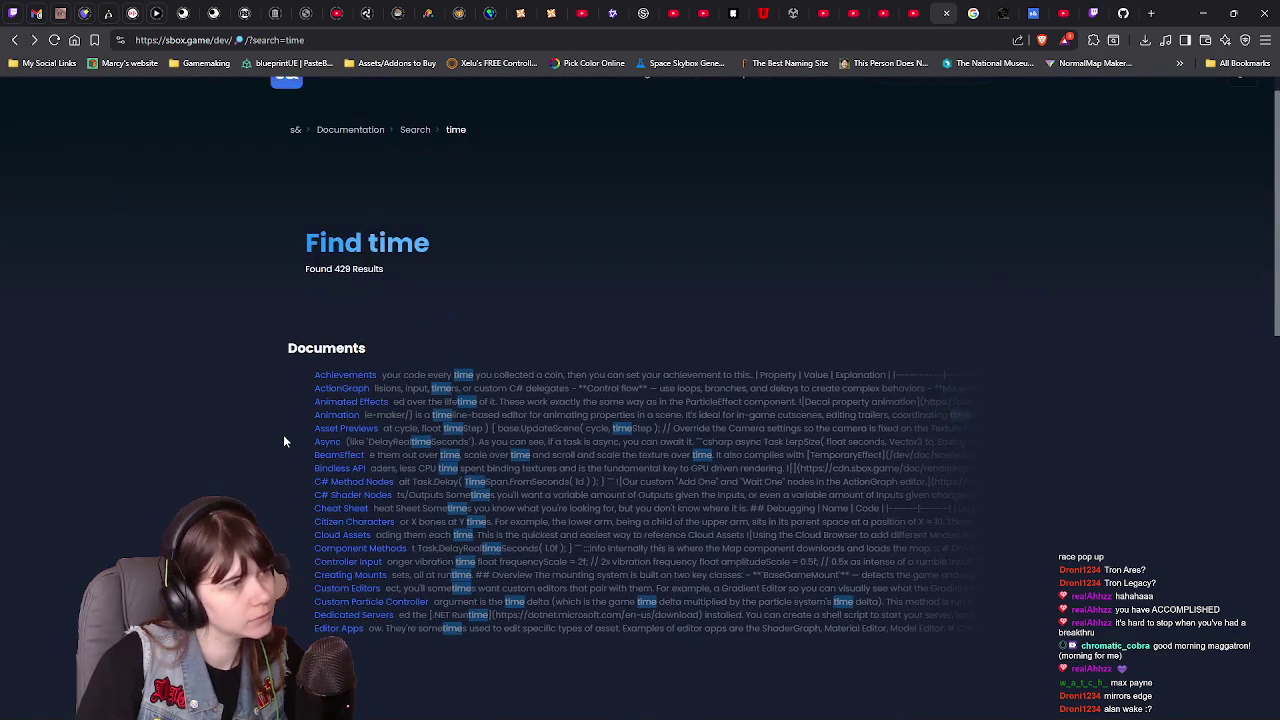
scroll(283, 441, "down", 1)
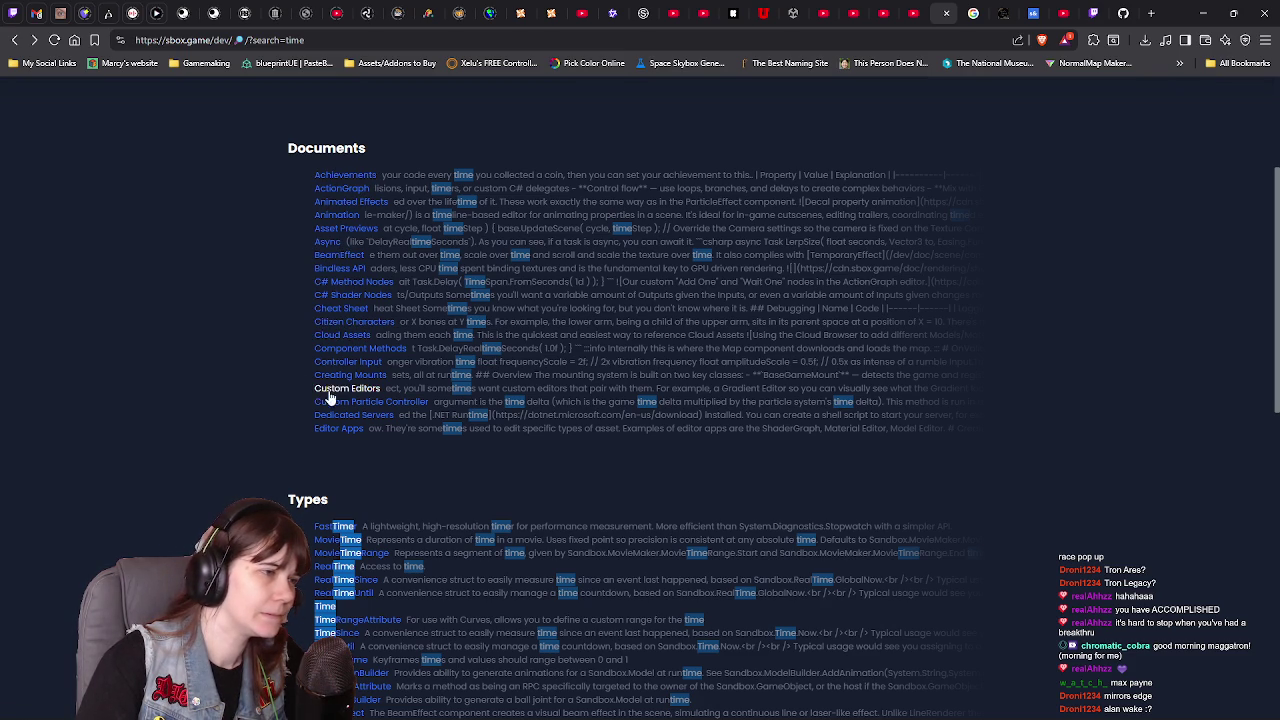
scroll(267, 450, "down", 1)
scroll(266, 446, "down", 3)
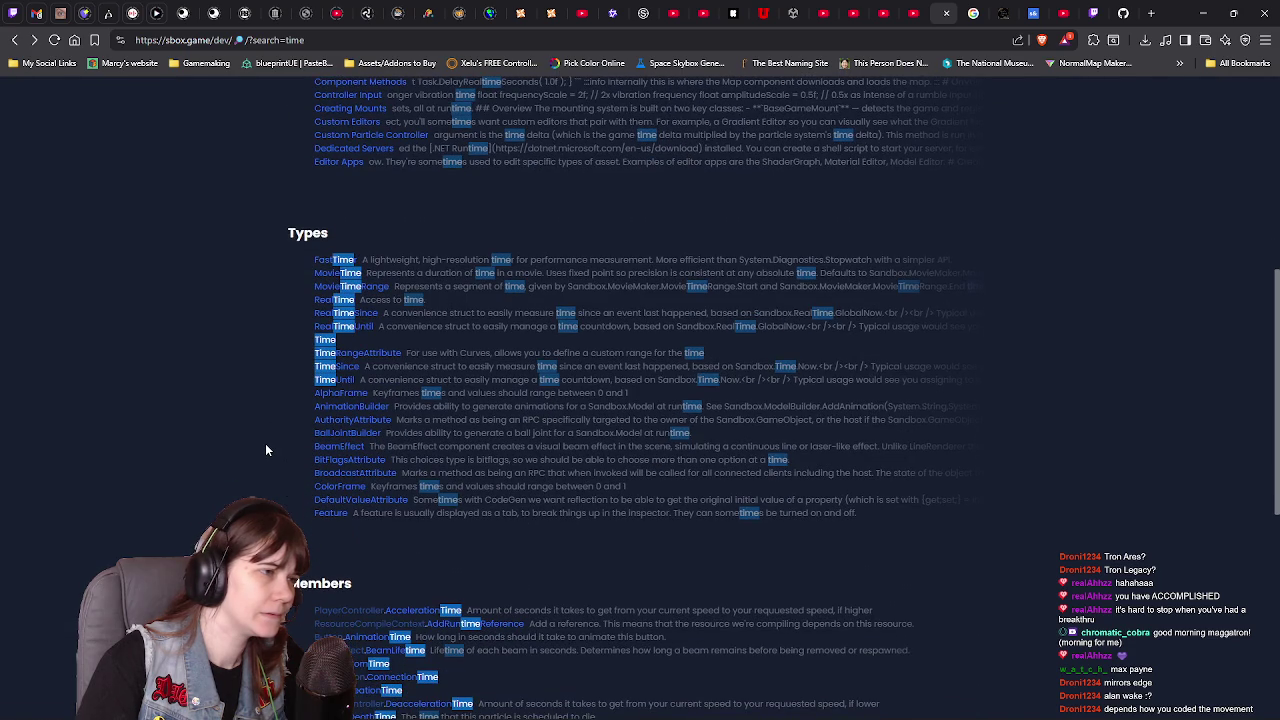
left_click(316, 341)
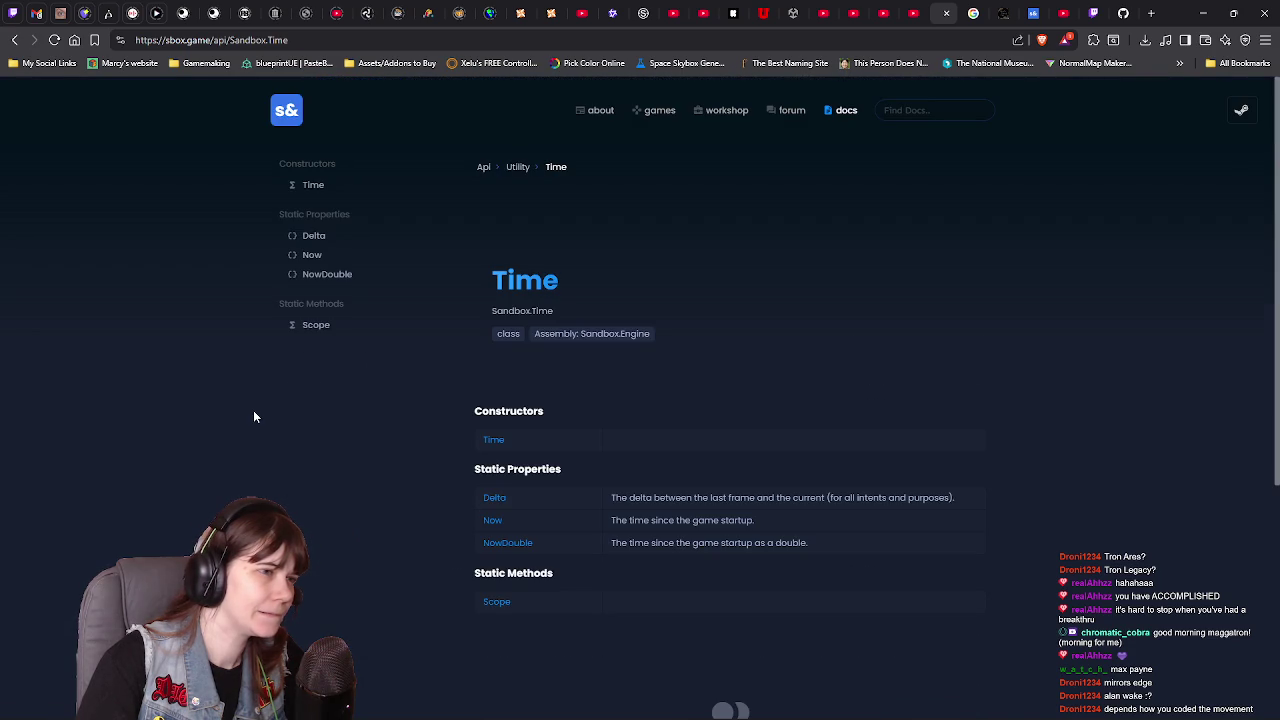
scroll(420, 408, "down", 1)
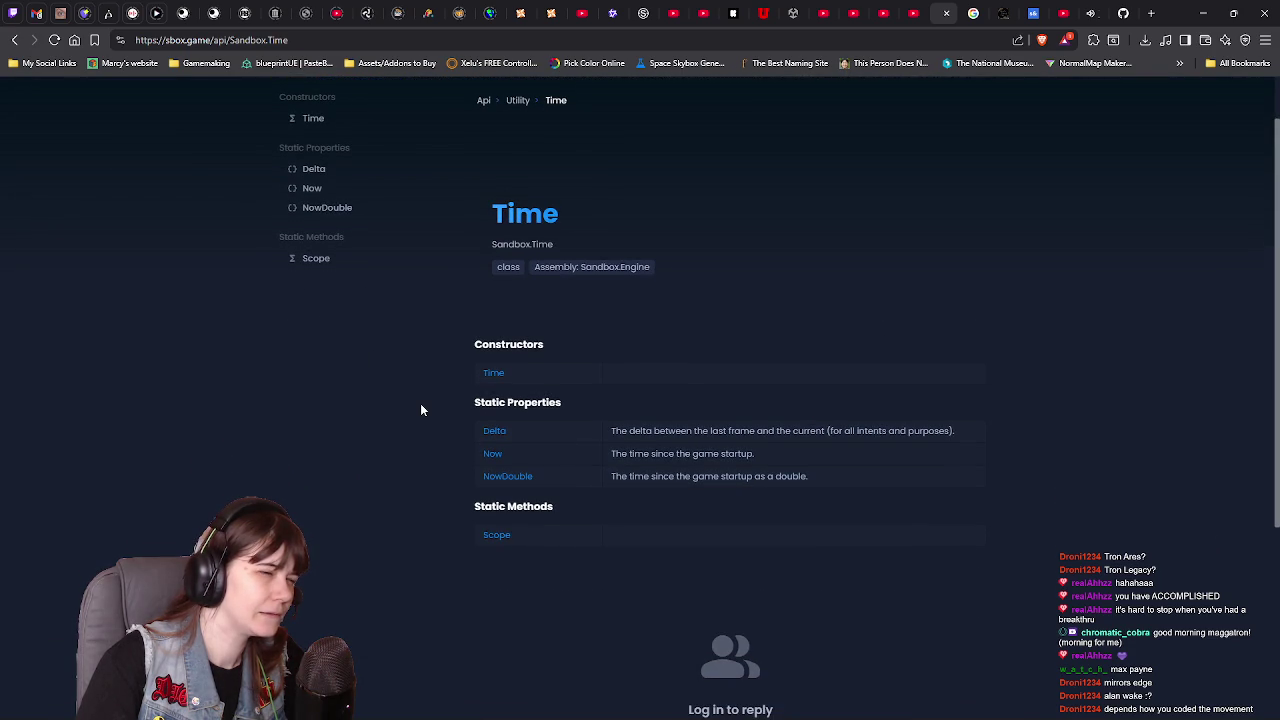
left_click(16, 40)
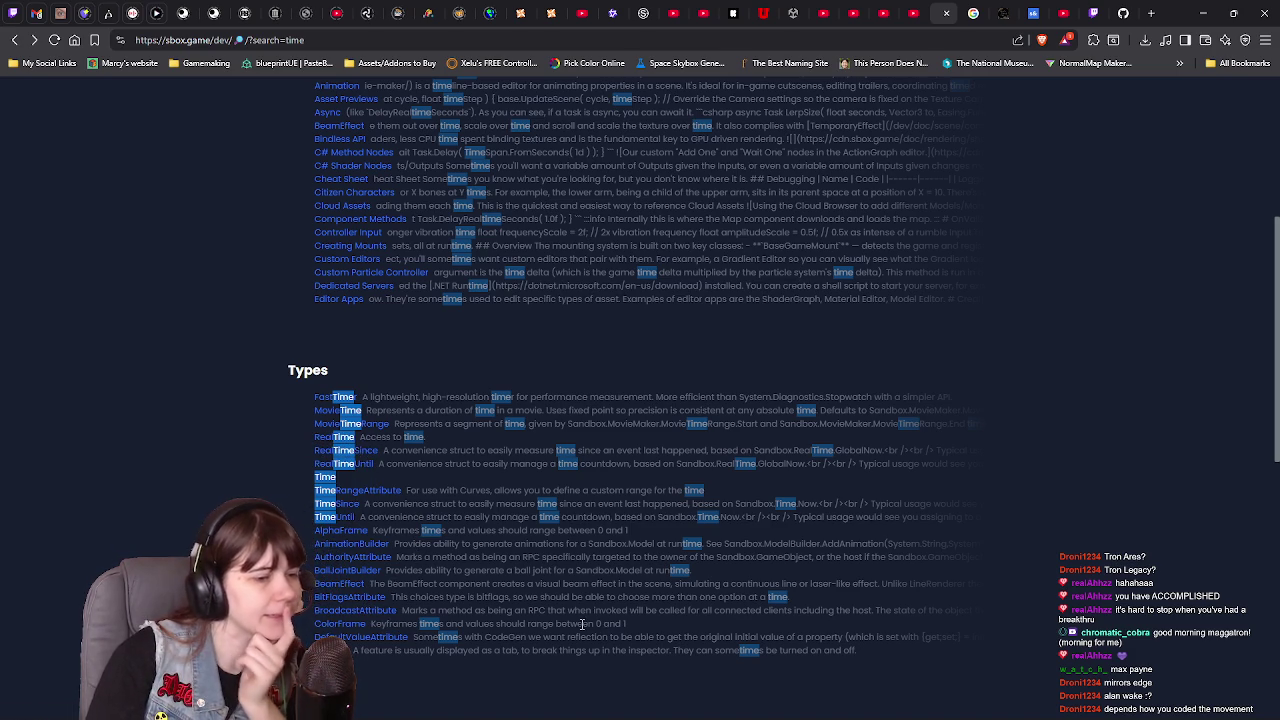
- Browse the 'time' search results and move the docs tab to the last position
scroll(580, 620, "down", 3)
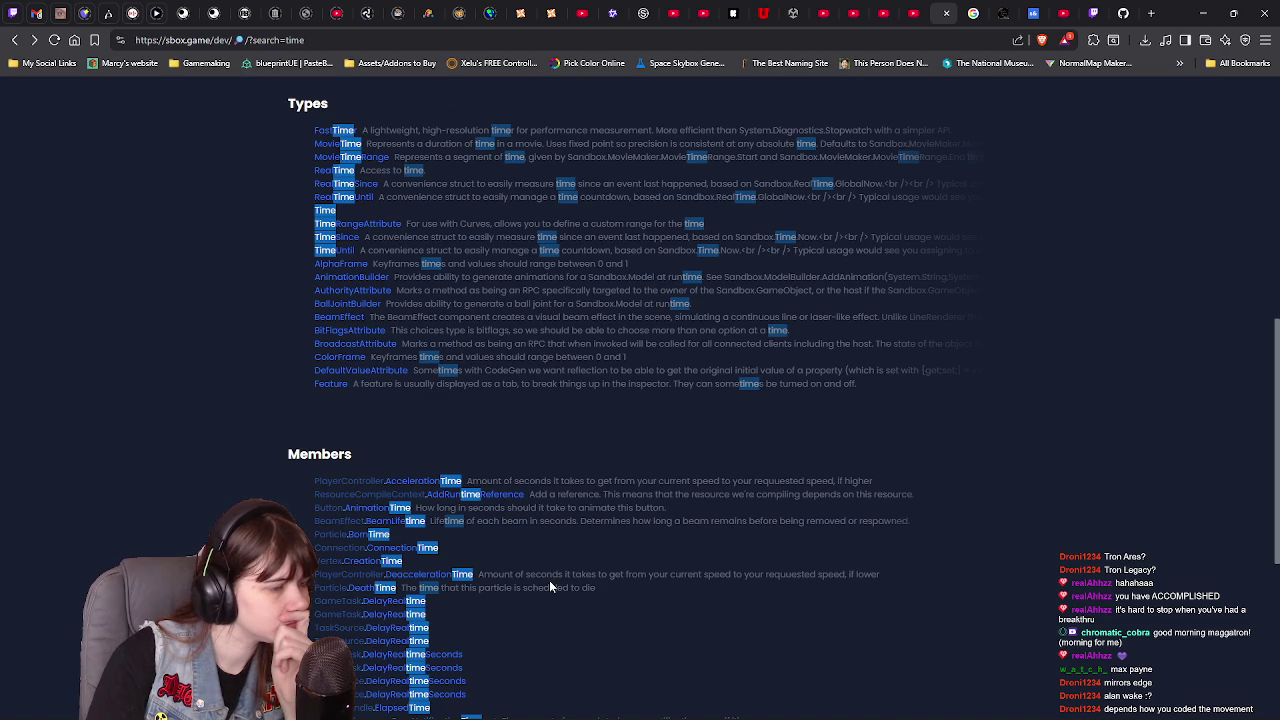
scroll(549, 580, "down", 2)
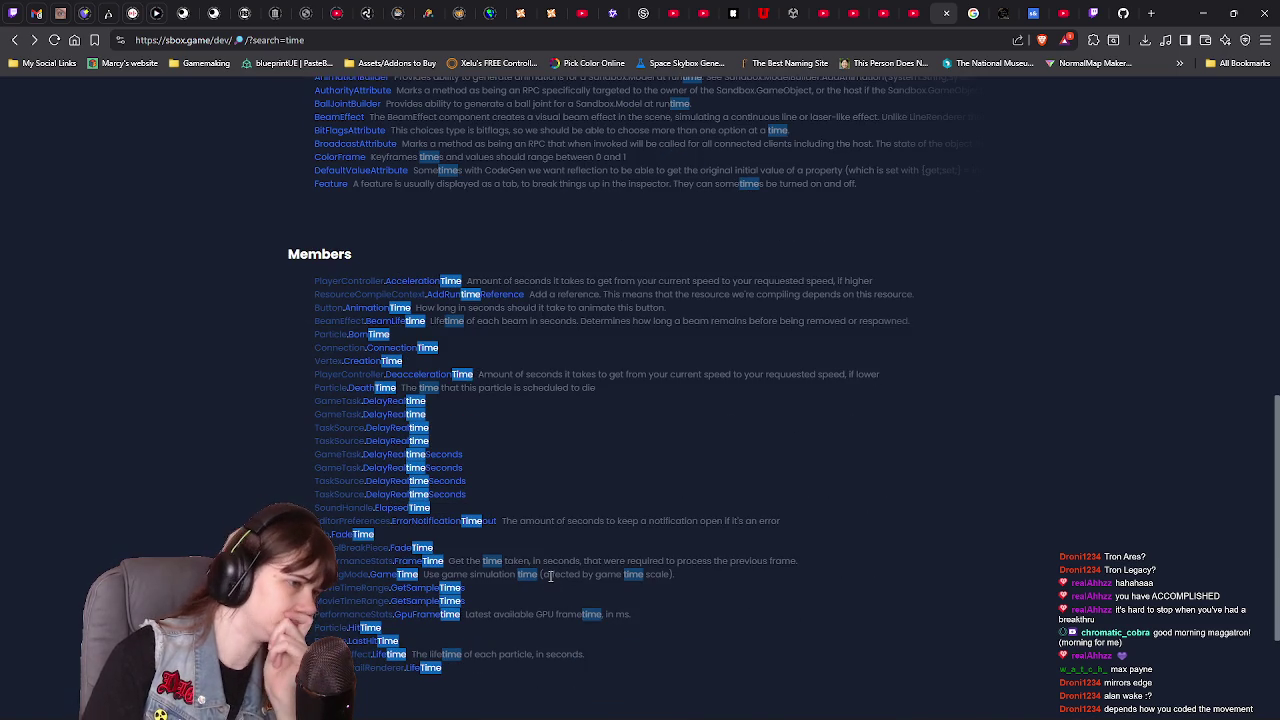
scroll(503, 602, "down", 2)
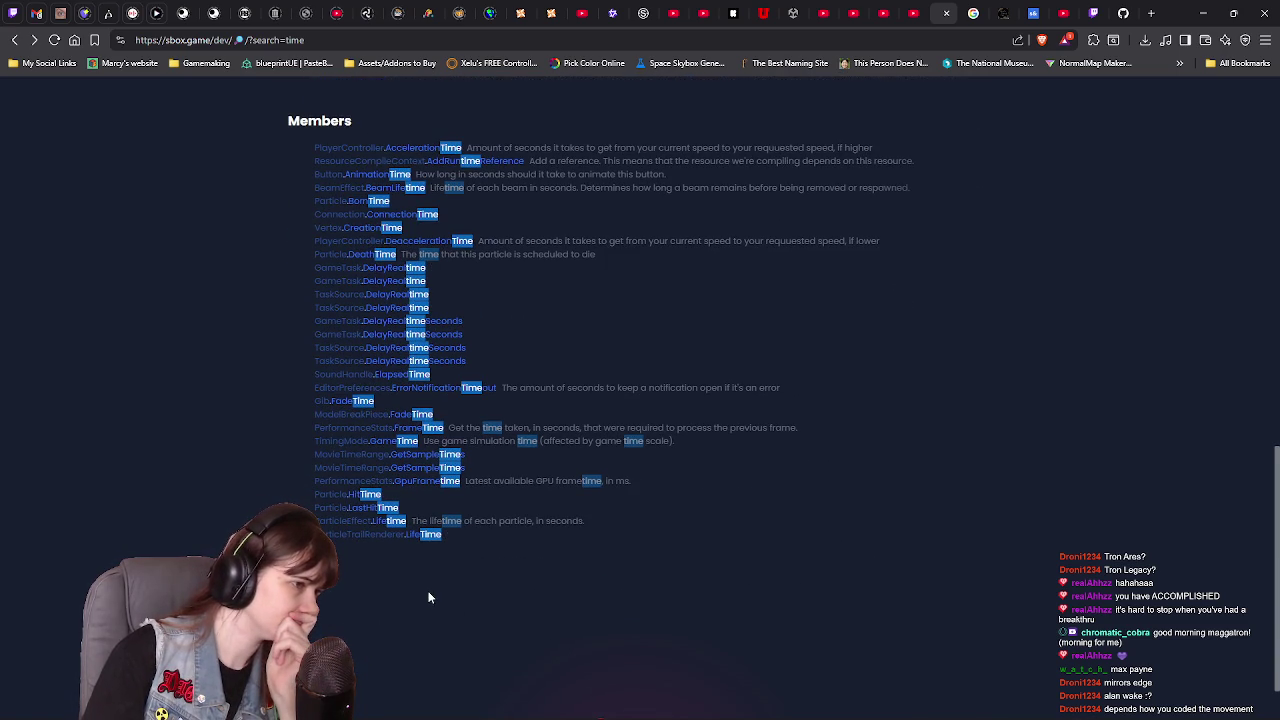
scroll(593, 592, "up", 1)
scroll(593, 589, "up", 10)
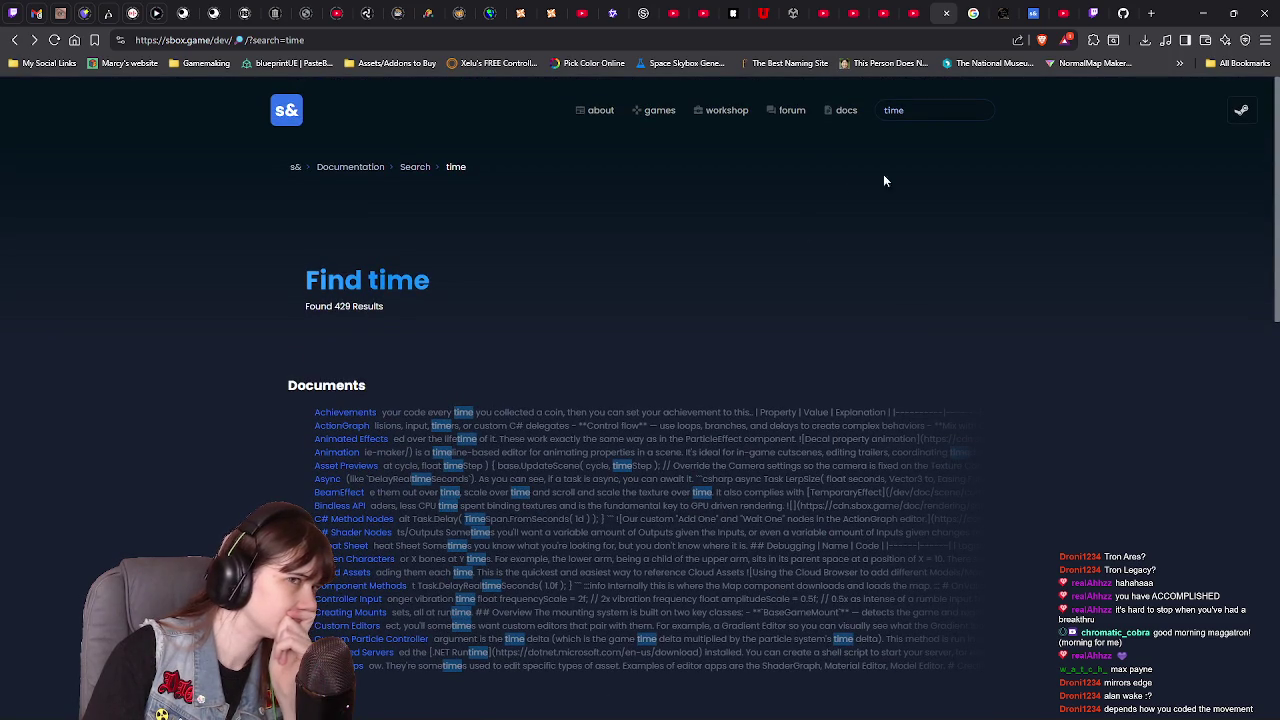
left_click_drag(946, 13, 1127, 13)
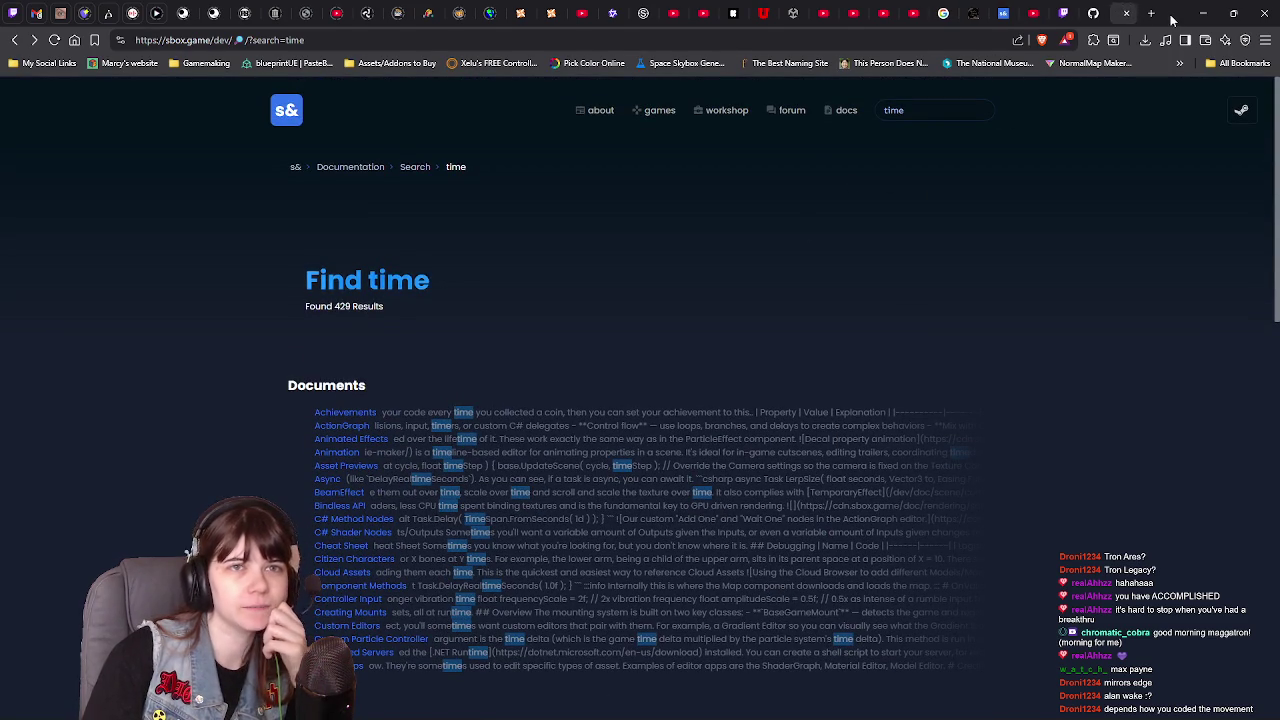
key("alt+Tab")
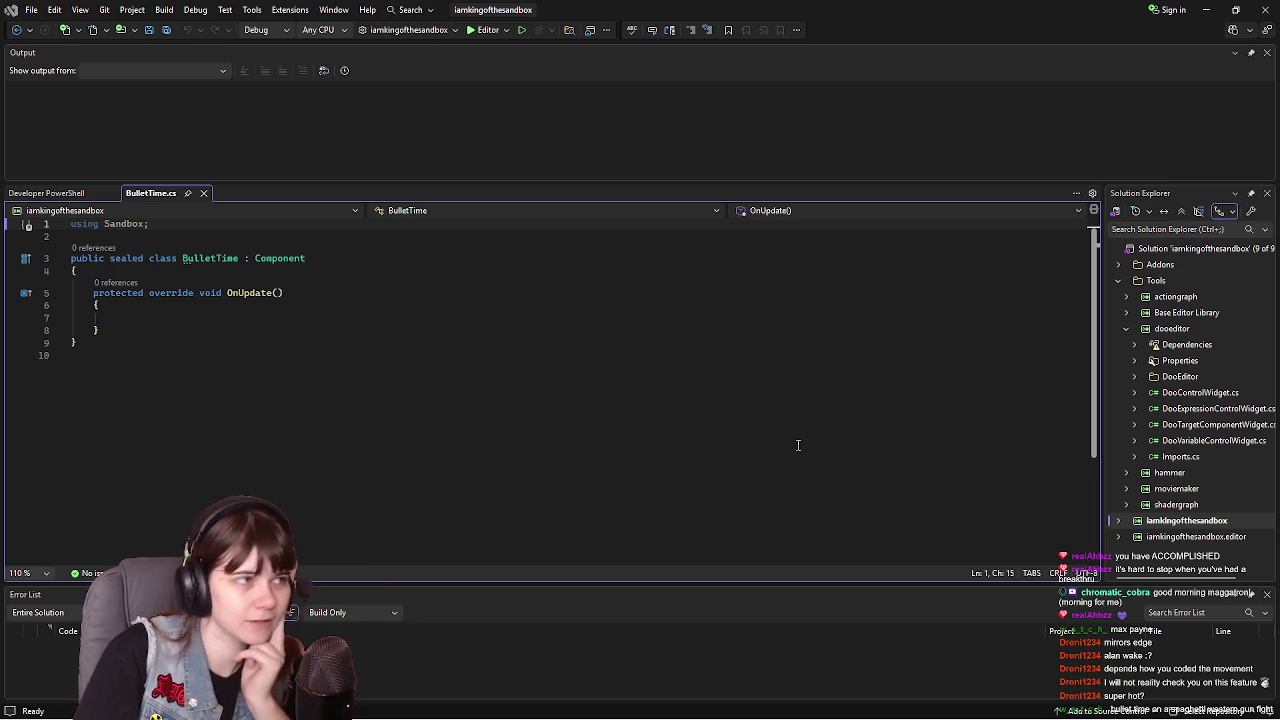
mouse_move(632, 718)
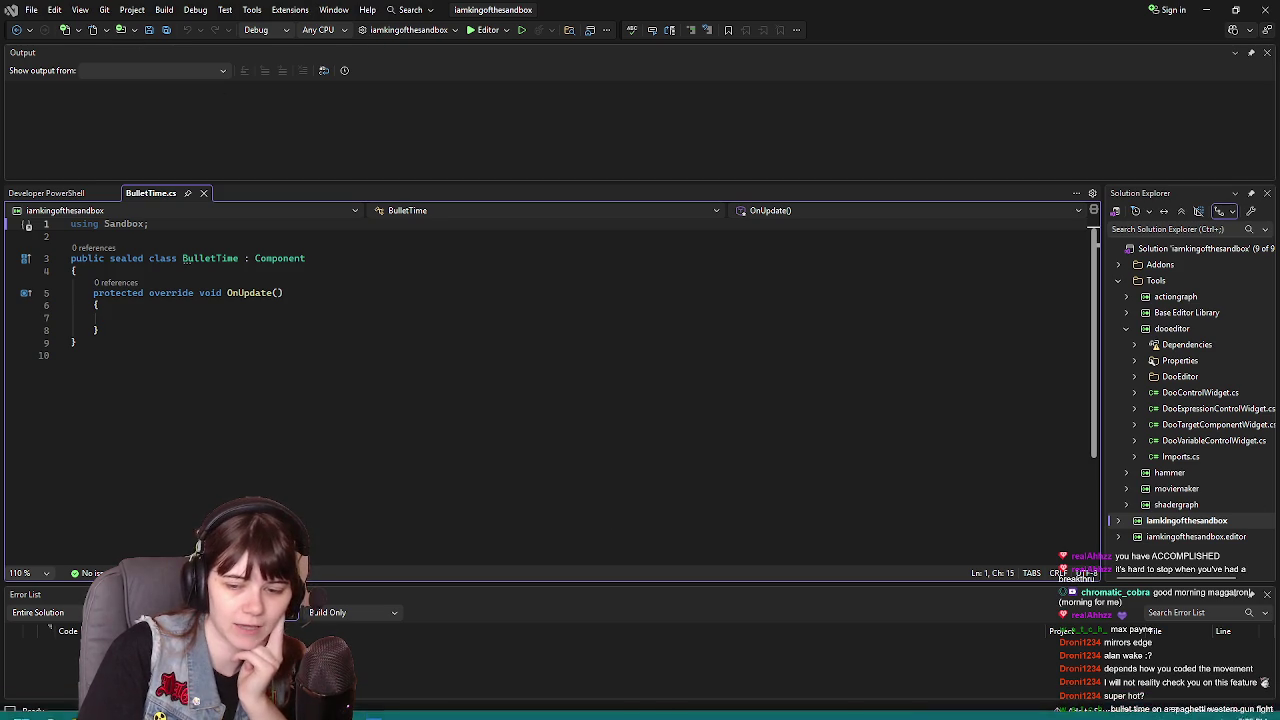
- Bring the s&box editor to the front and scroll around the Player Controller
key("alt+Tab")
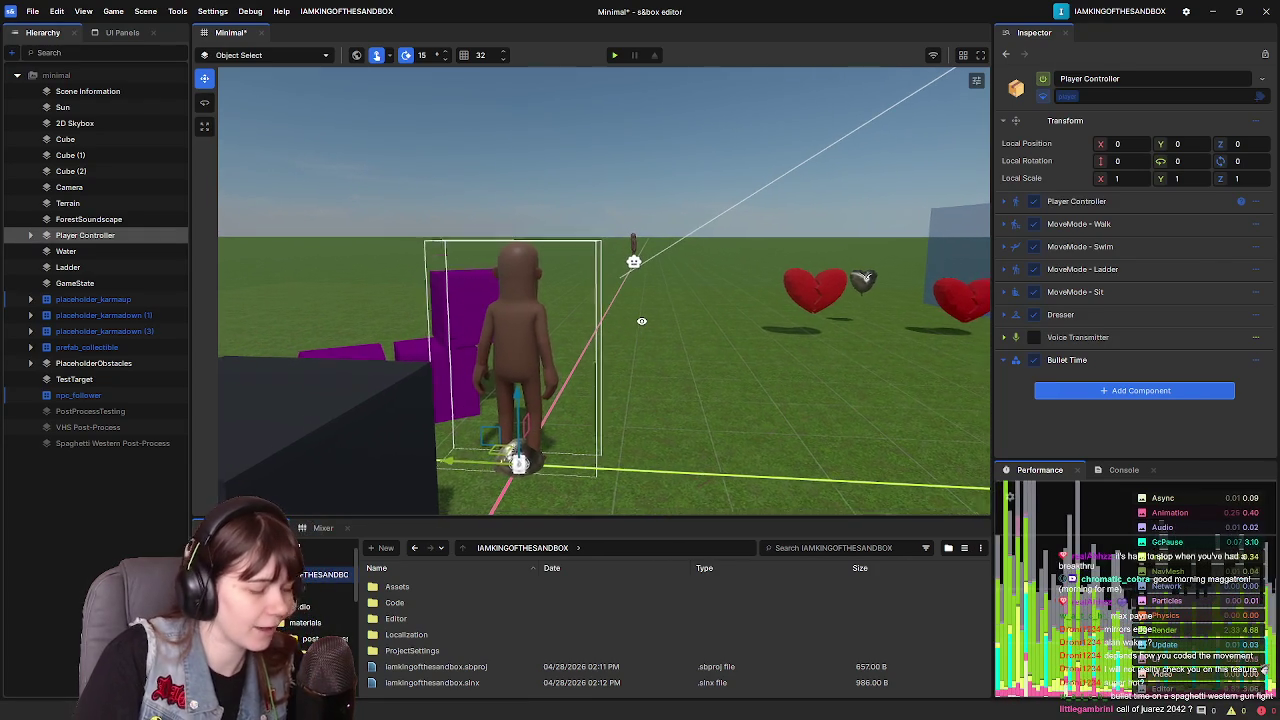
scroll(638, 325, "down", 3)
scroll(617, 315, "down", 3)
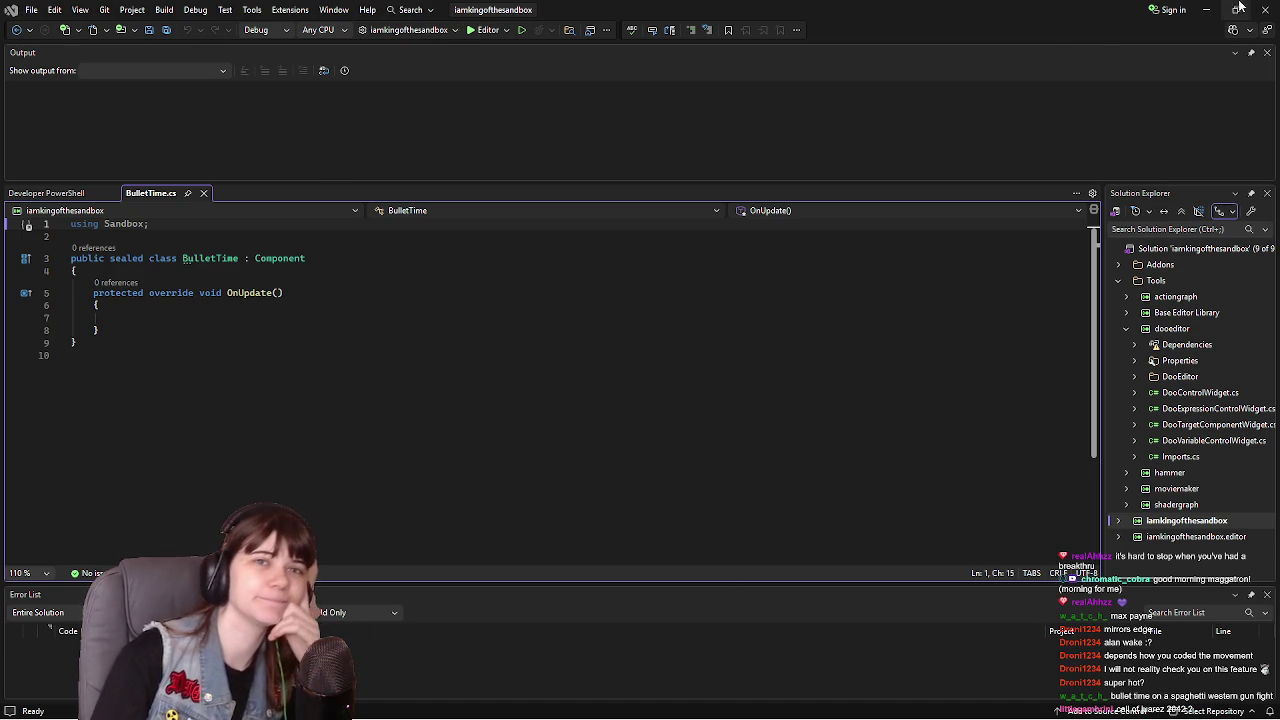
- Switch from Visual Studio back to the s&box editor scene
key("alt+Tab")
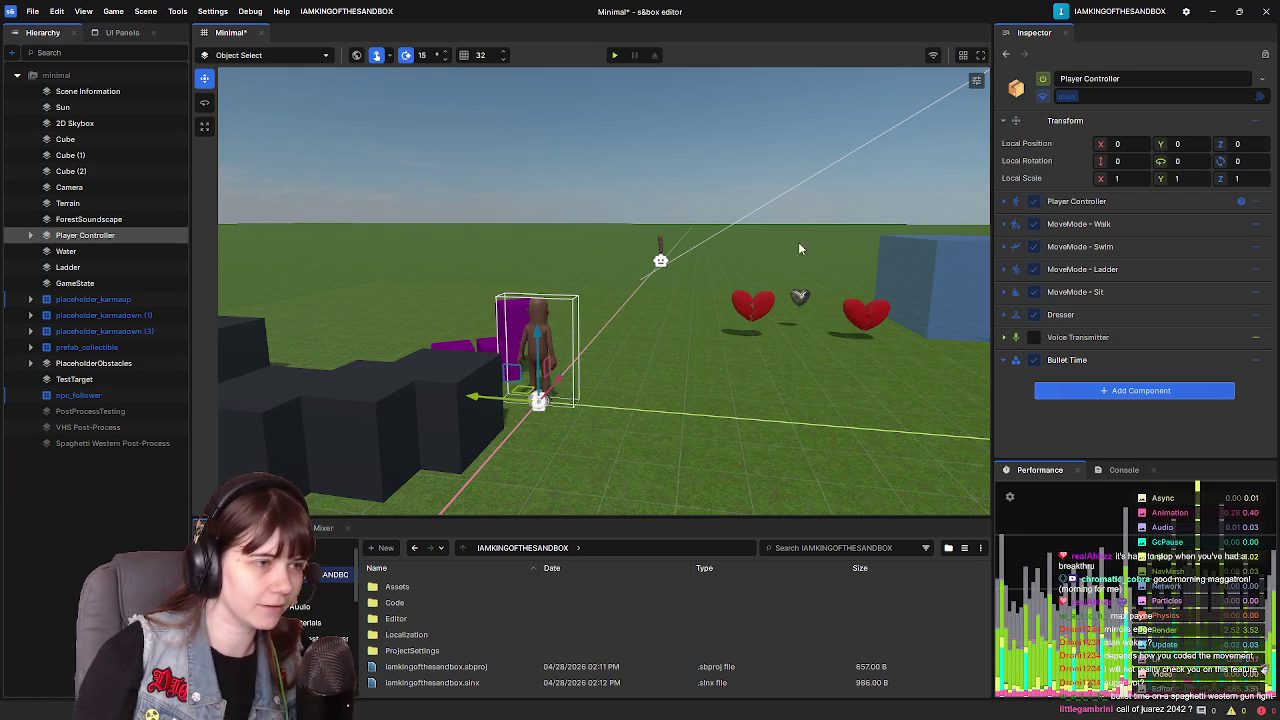
- Tilt and turn the scene view to look over the saved scene
mouse_move(705, 346)
left_mouse_down()
mouse_move(690, 381)
mouse_move(732, 370)
left_mouse_up()
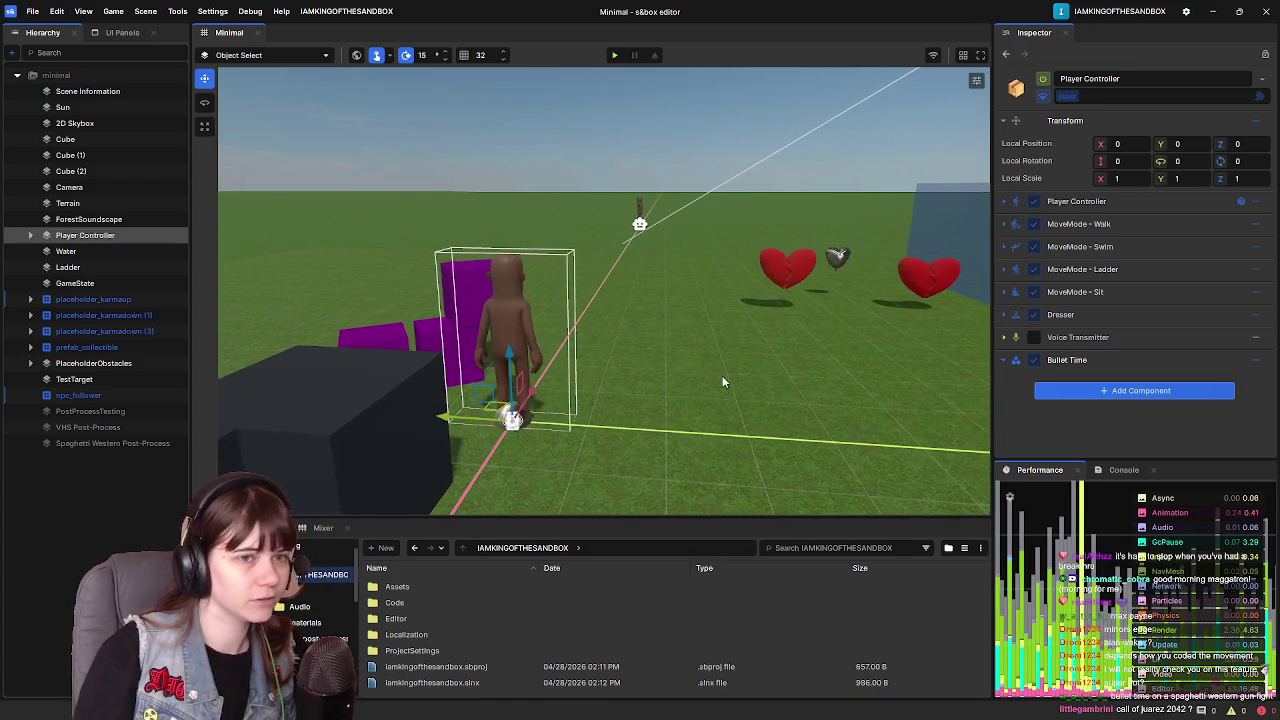
left_click_drag(646, 349, 670, 348)
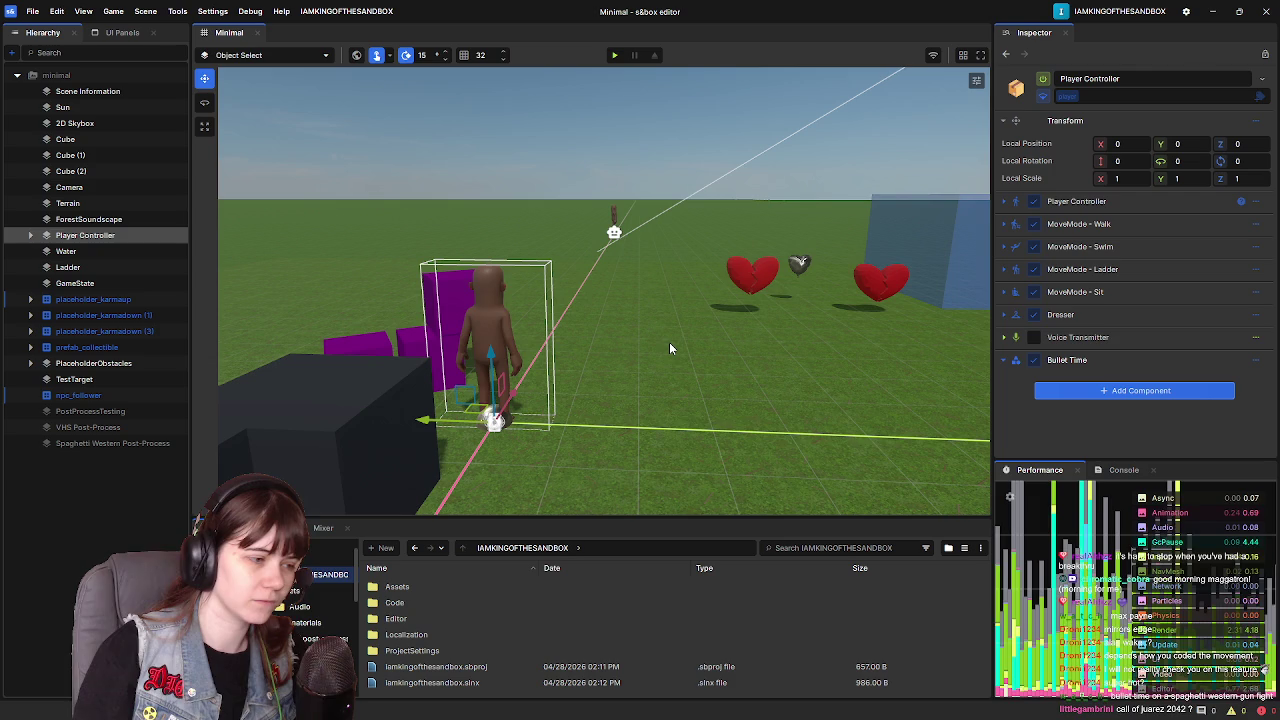